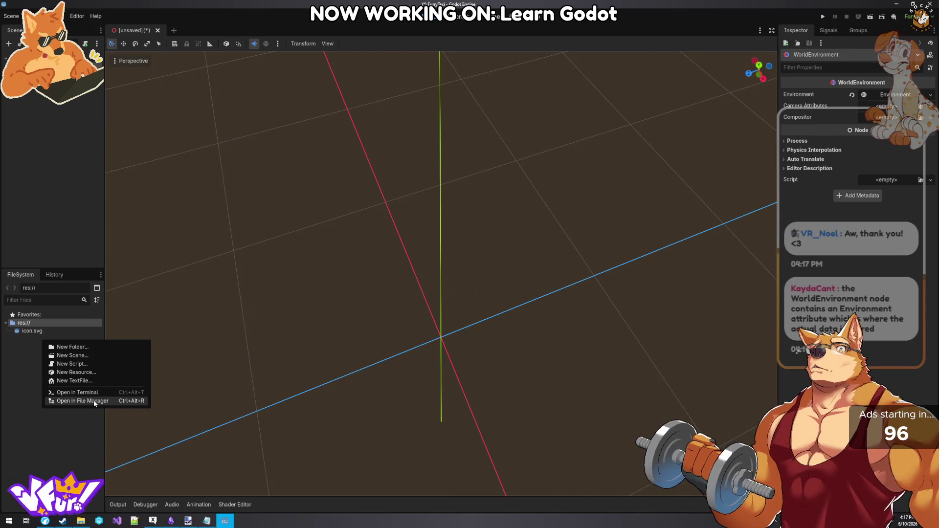
Start a new GDScript at res://new_script.gd from res:// and review the language options.
click(83, 363)
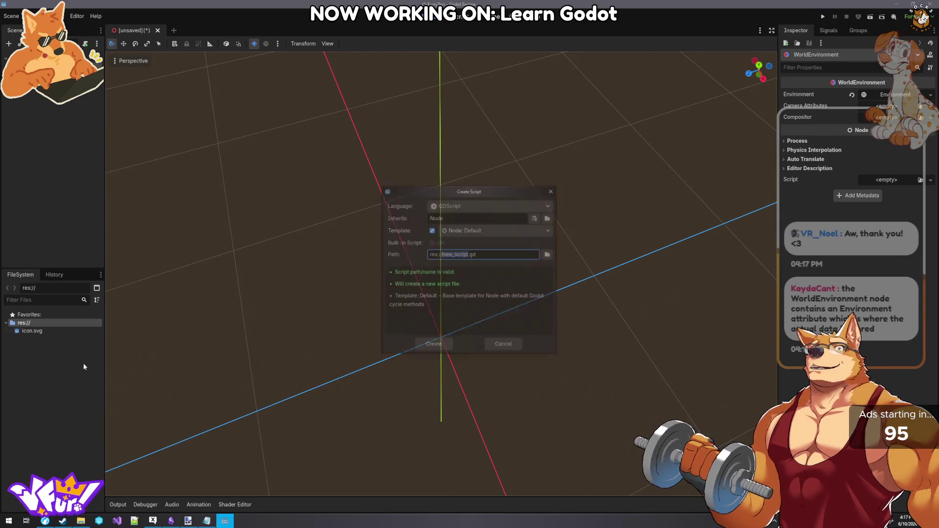
click(473, 210)
click(473, 210)
click(458, 217)
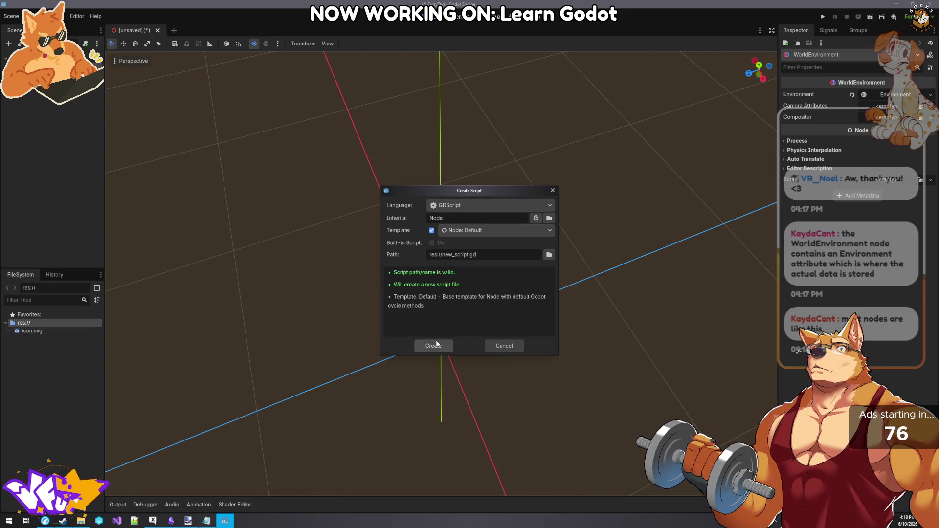
Keep the Node: Default template and open the Inherit Object class browser.
click(486, 231)
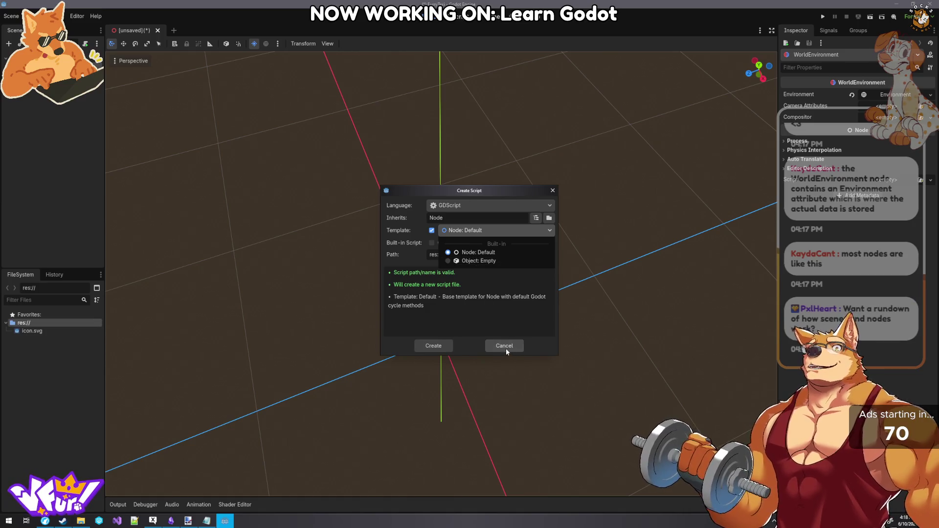
click(396, 245)
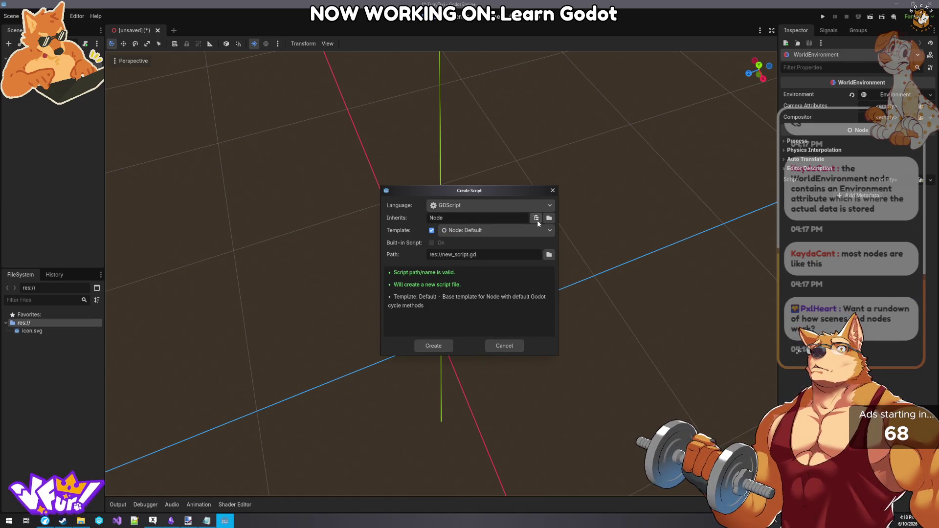
click(537, 218)
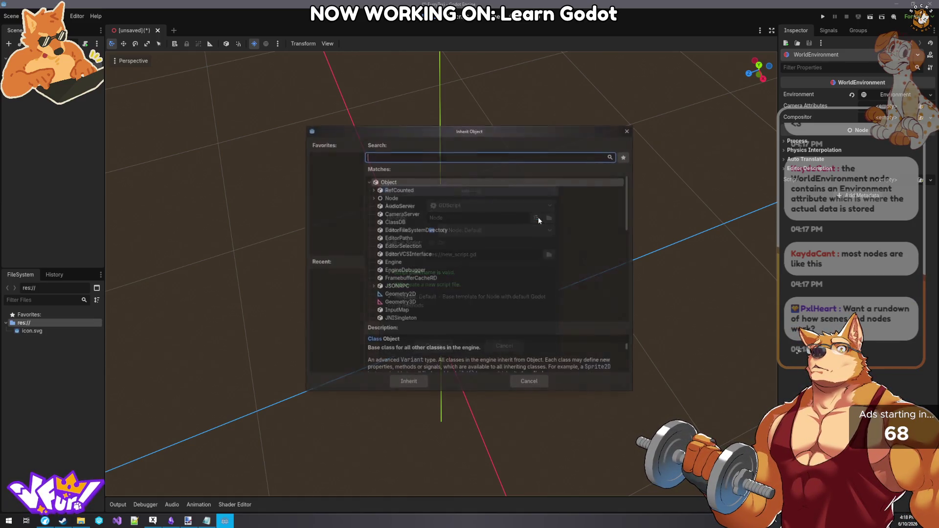
Read the Node, Object, RefCounted, OS and UndoRedo class descriptions.
click(391, 198)
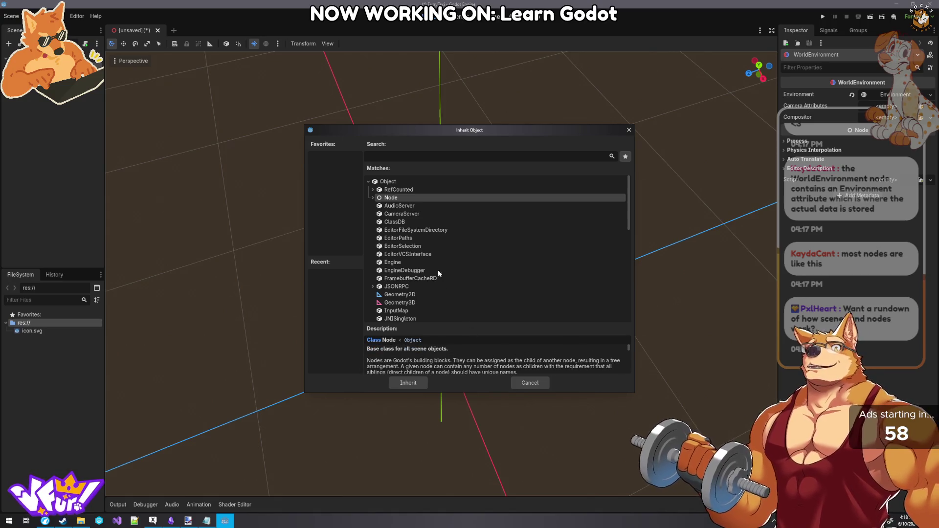
click(388, 181)
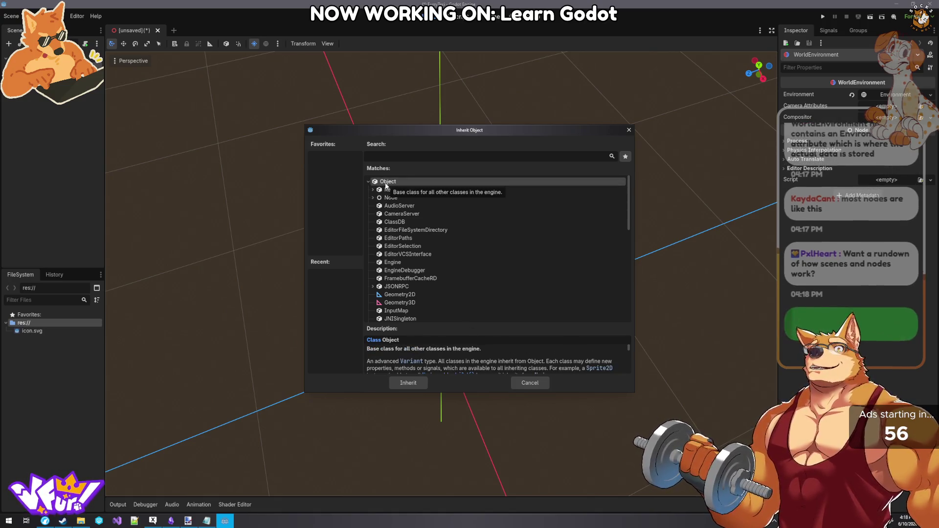
click(394, 197)
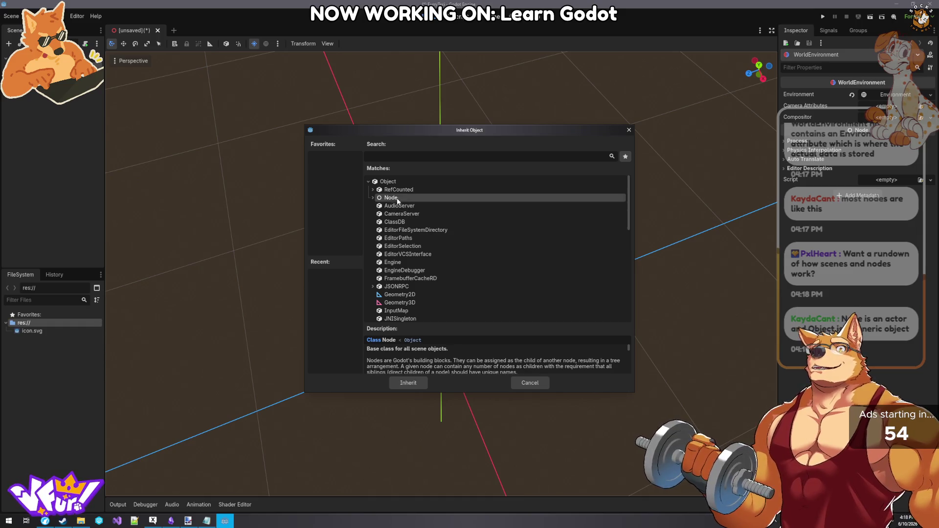
click(404, 189)
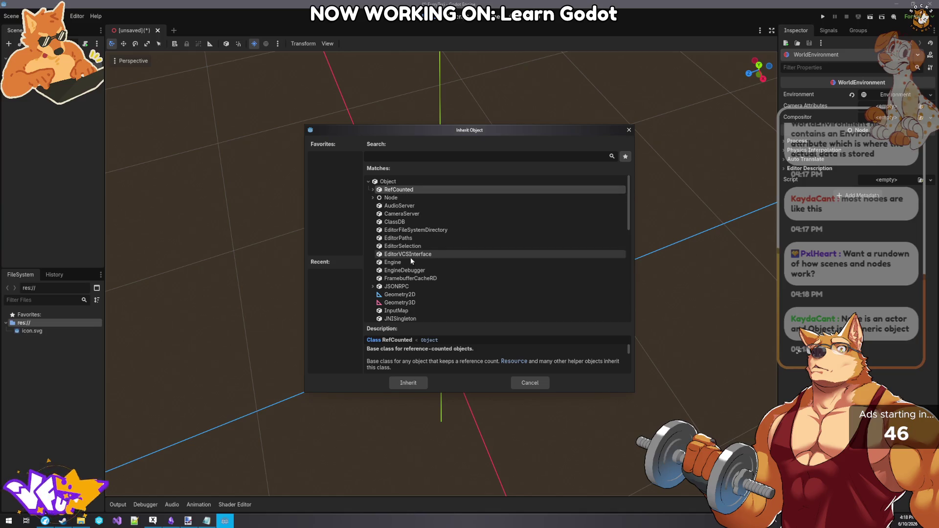
scroll(403, 297, down, 3)
scroll(409, 304, down, 1)
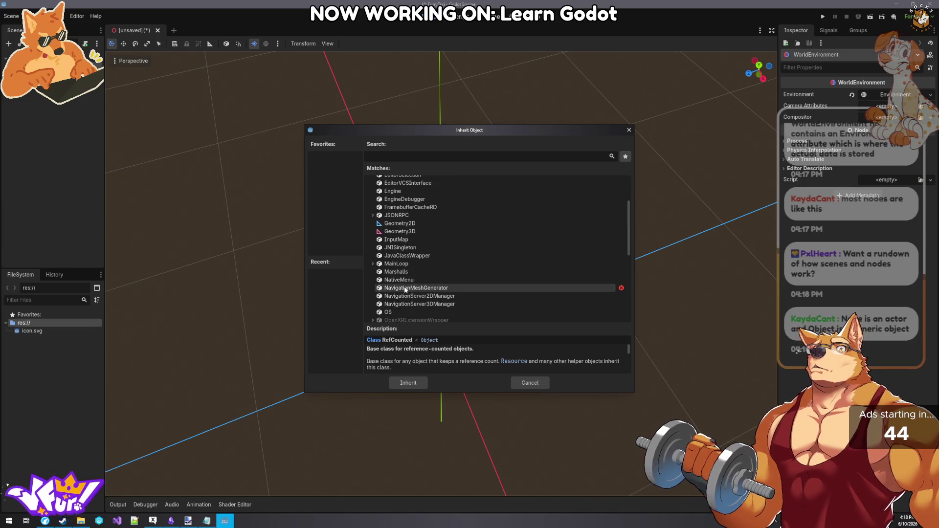
scroll(403, 307, down, 2)
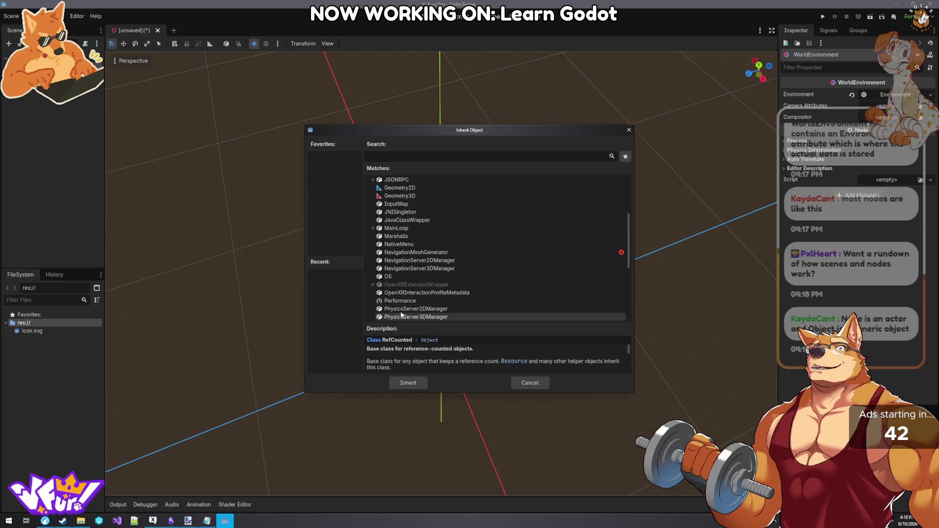
click(389, 278)
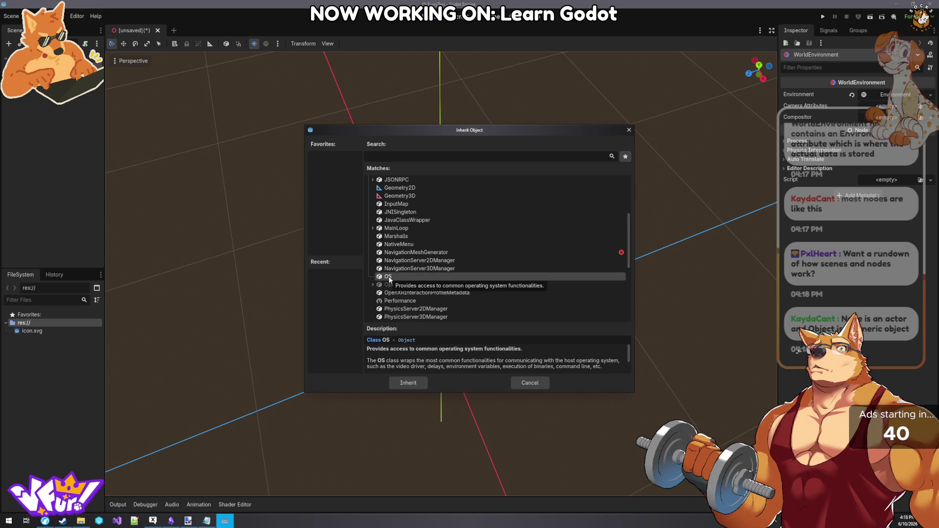
scroll(390, 279, down, 3)
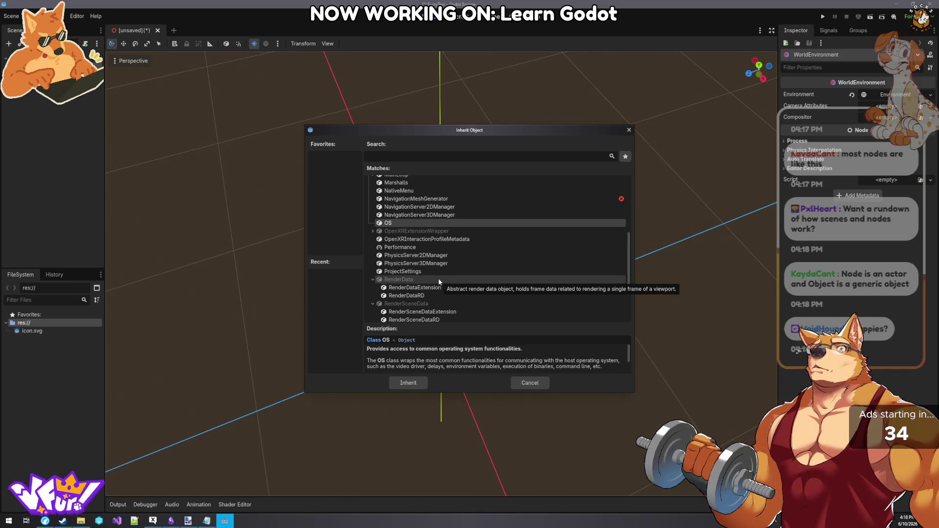
scroll(437, 282, down, 5)
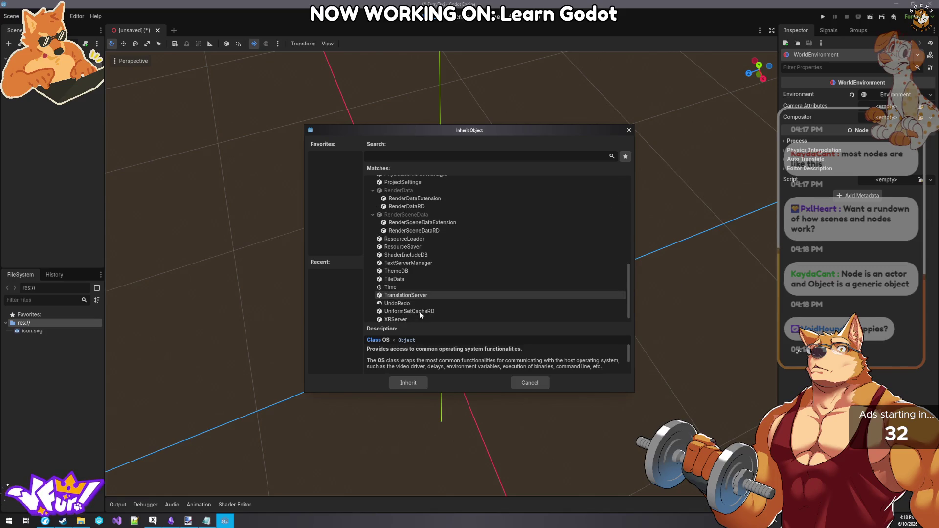
click(417, 304)
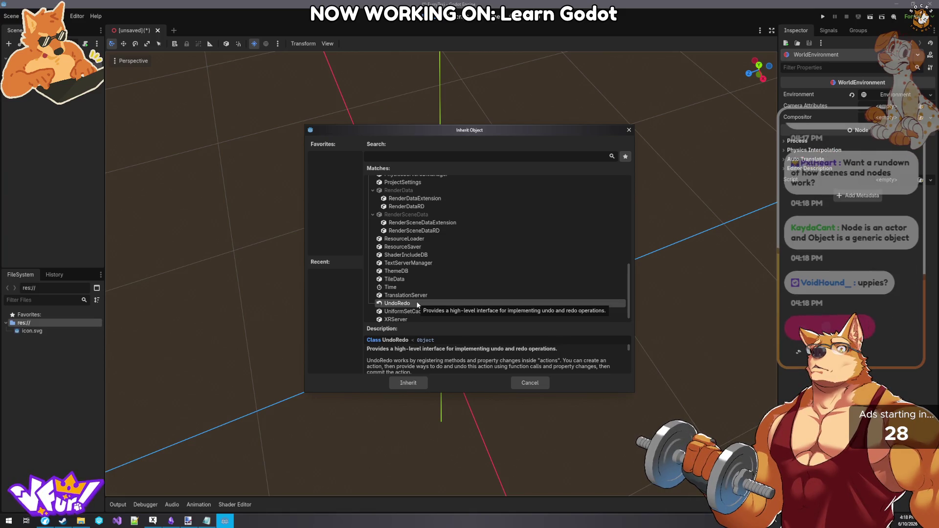
Read Performance, ClassDB and JSONRPC descriptions, then follow the JSON-RPC website link.
scroll(418, 304, down, 1)
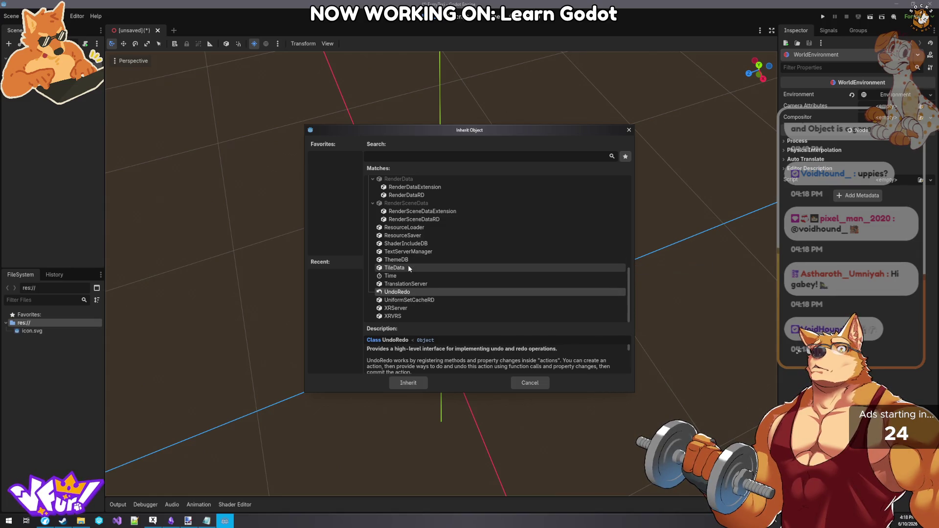
scroll(408, 268, up, 5)
click(408, 218)
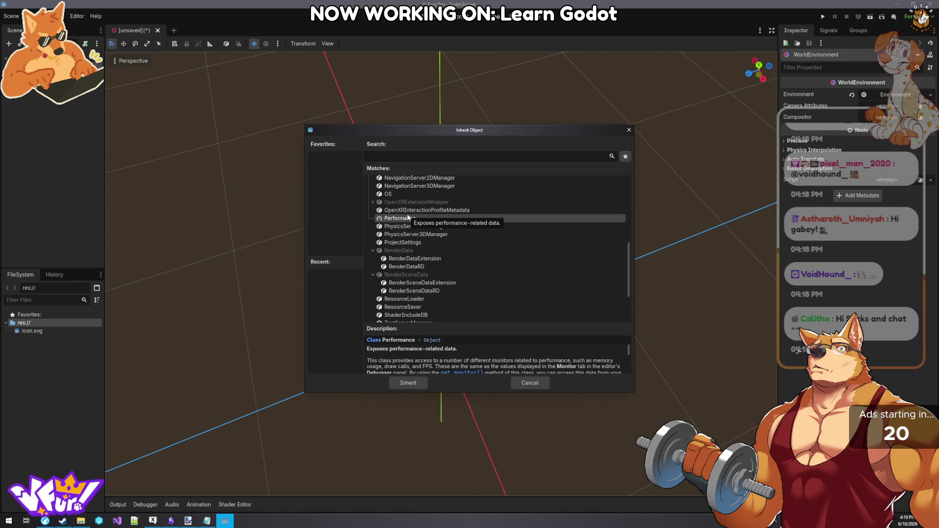
scroll(408, 218, up, 3)
scroll(408, 218, up, 4)
scroll(414, 240, up, 3)
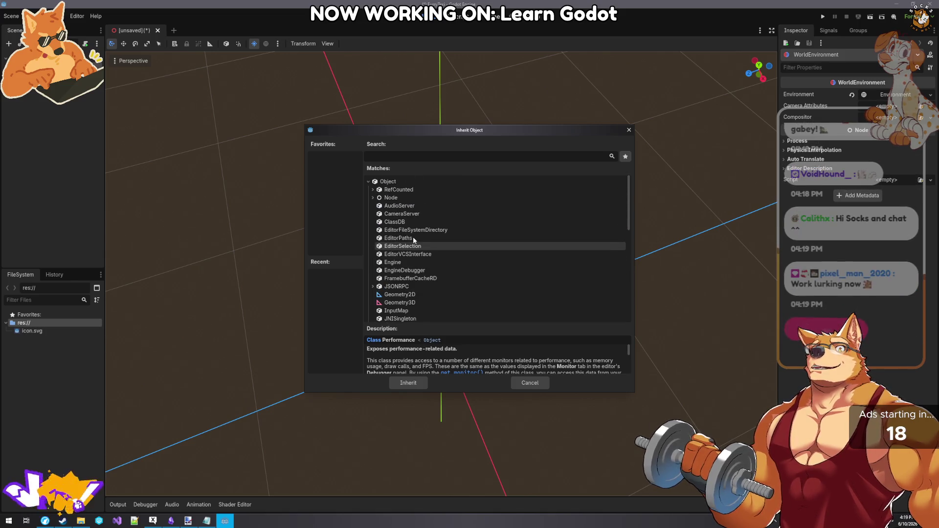
click(394, 221)
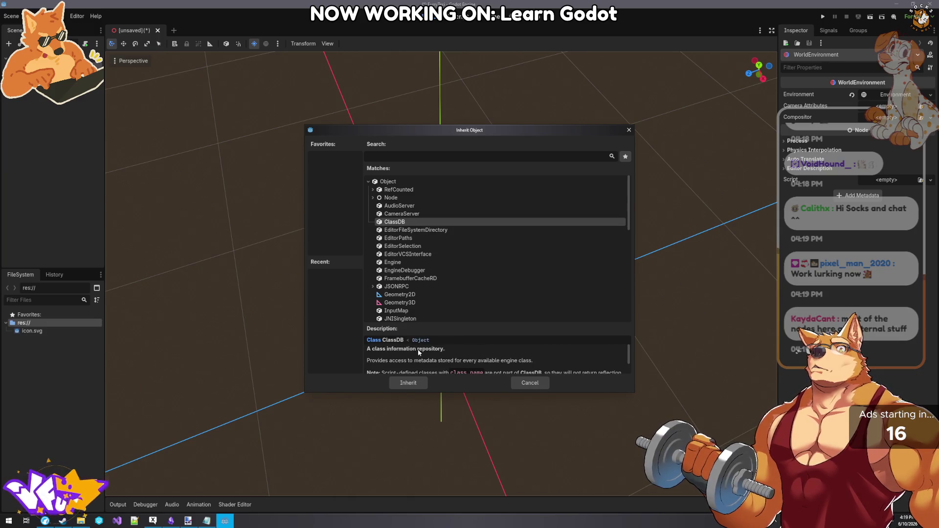
scroll(421, 360, down, 1)
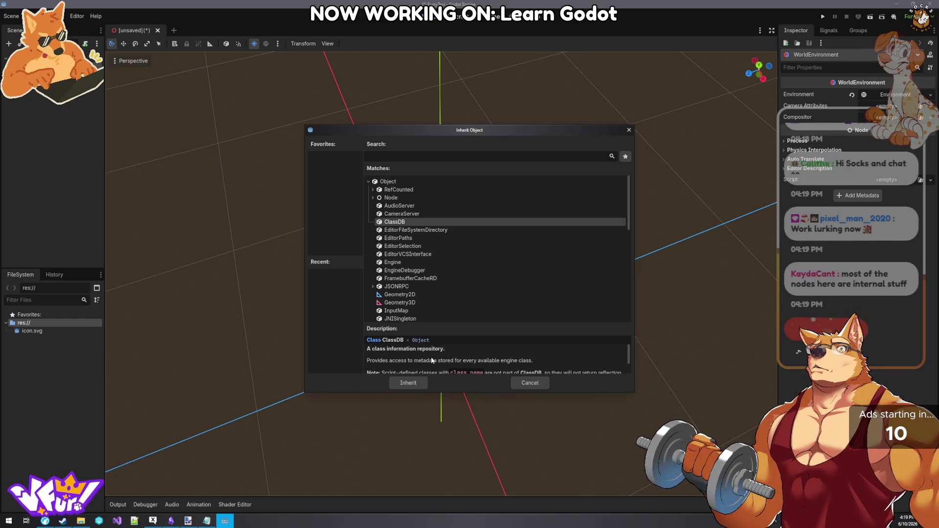
scroll(431, 361, down, 1)
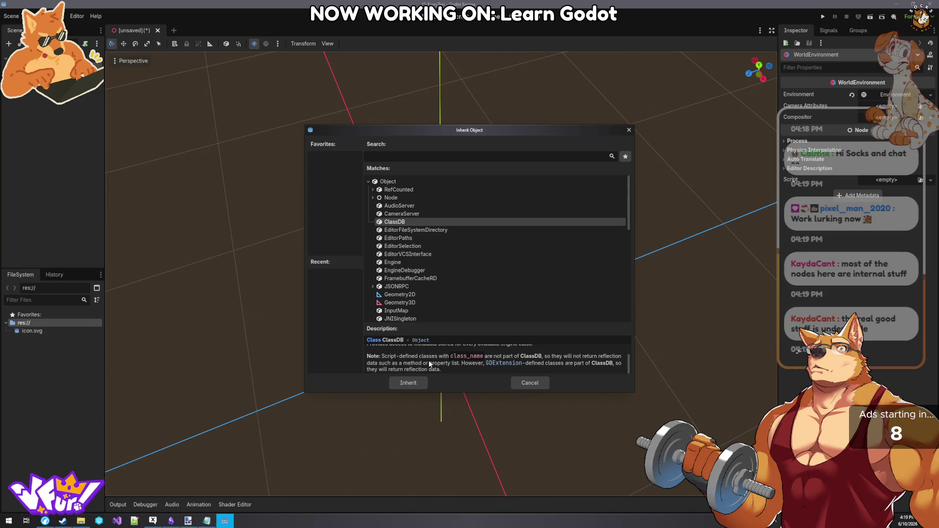
click(386, 288)
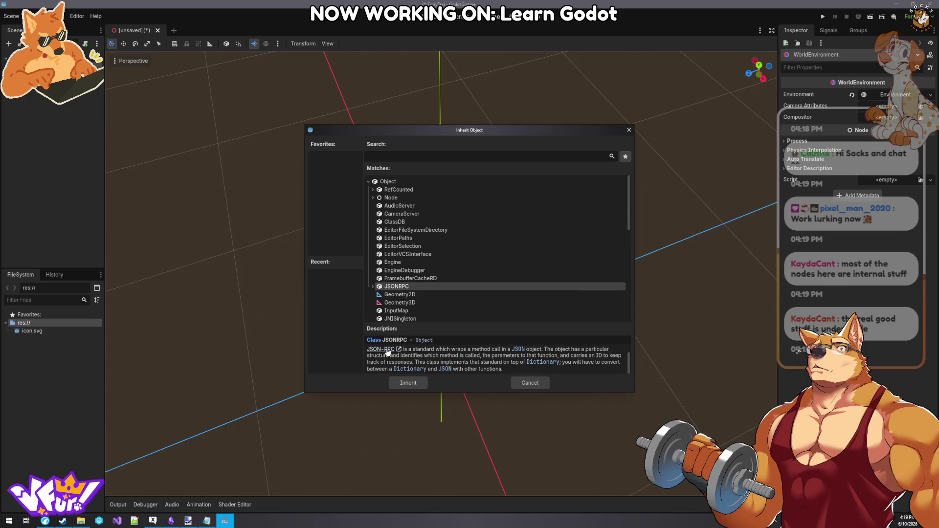
scroll(396, 306, down, 2)
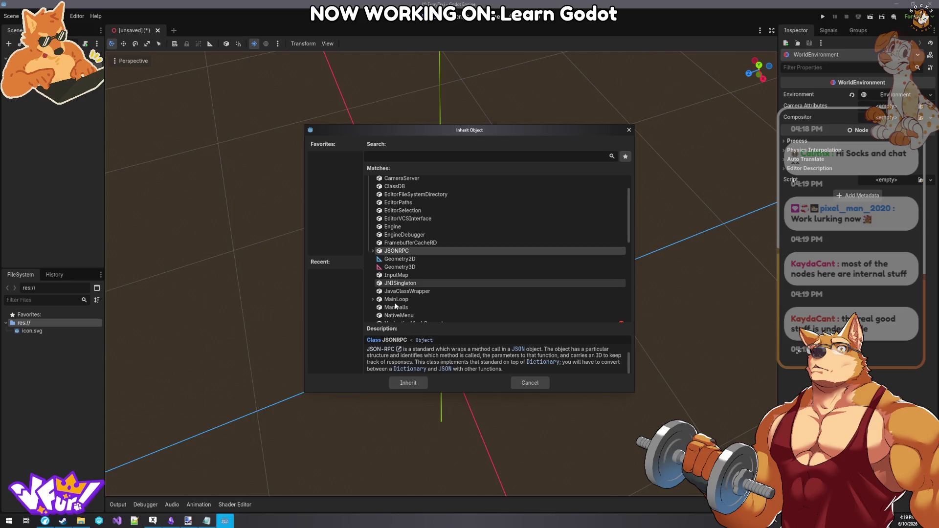
click(386, 350)
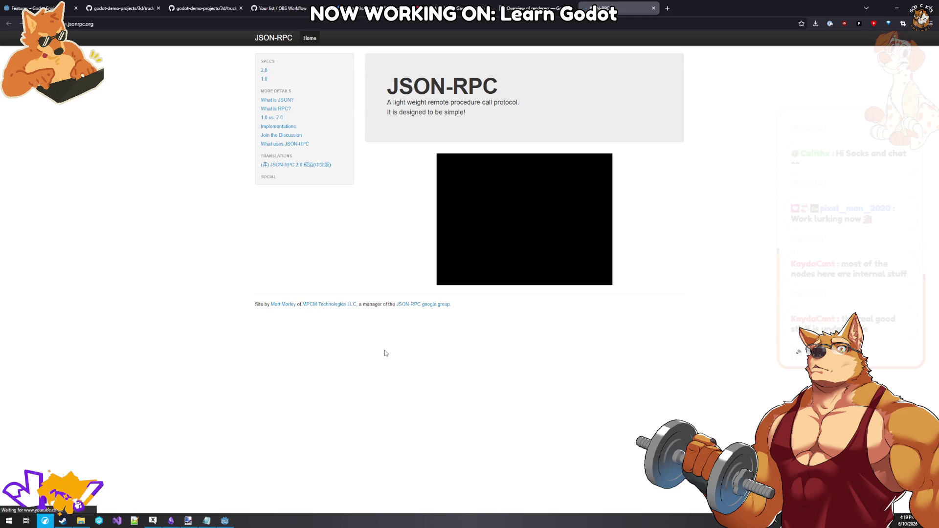
key(ctrl+w)
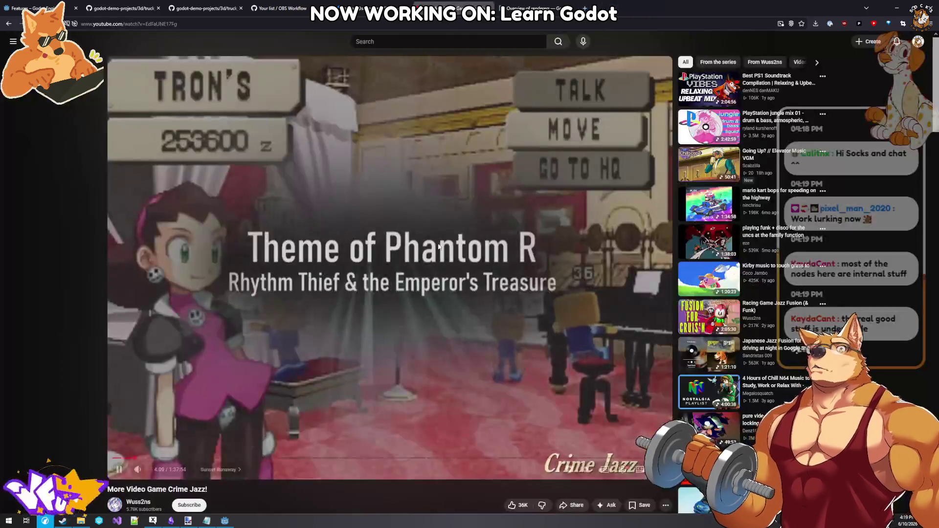
click(234, 521)
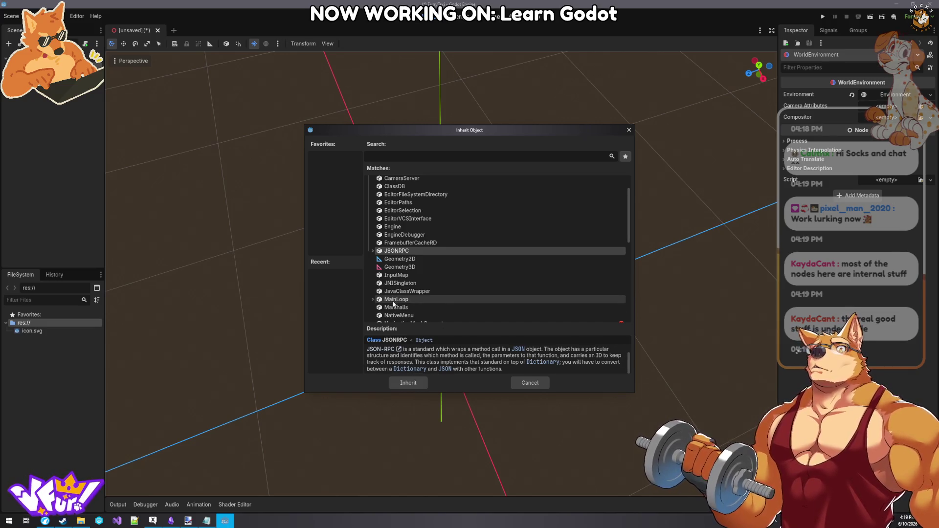
Read InputMap, JNISingleton and JavaClassWrapper, then expand Node and view Node3D.
click(397, 275)
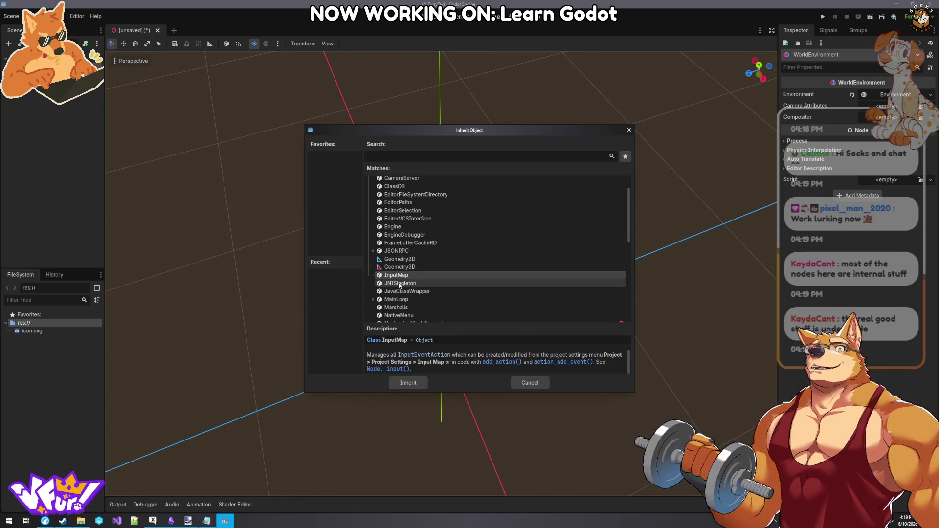
click(399, 283)
click(407, 291)
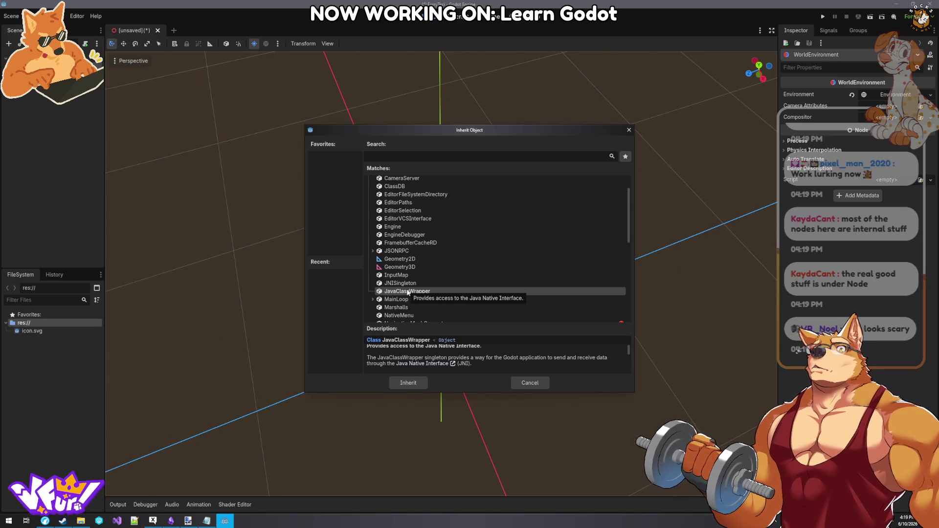
scroll(408, 293, up, 10)
click(372, 198)
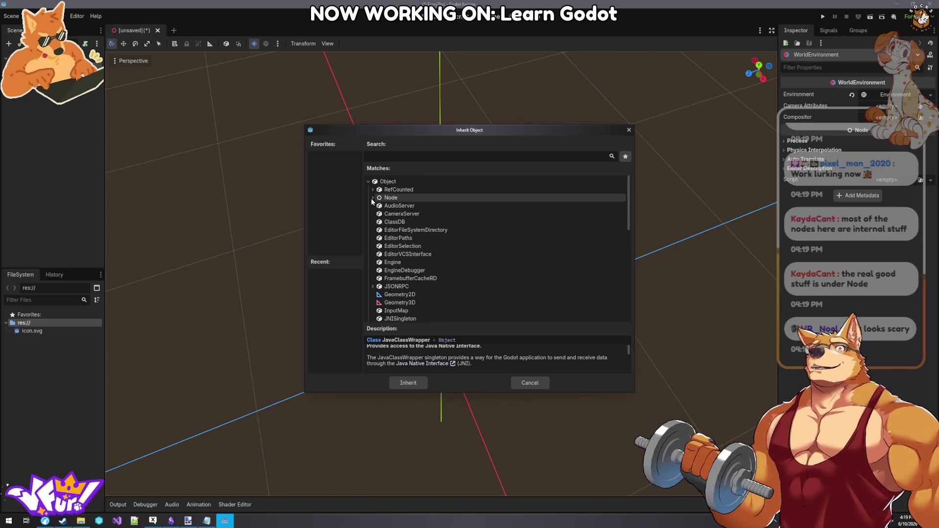
click(400, 206)
click(398, 214)
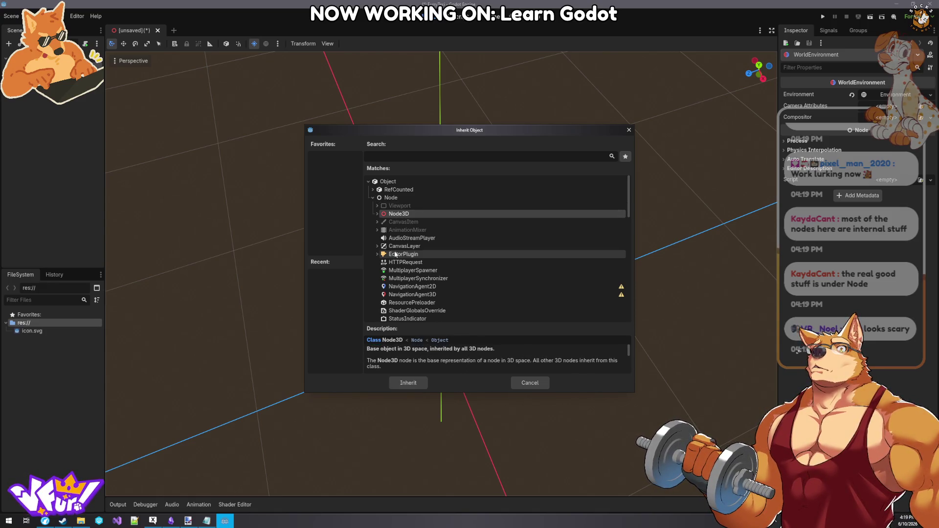
Read AudioStreamPlayer, EditorPlugin, NavigationAgent2D, ResourcePreloader, StatusIndicator and Timer descriptions.
click(420, 239)
click(415, 255)
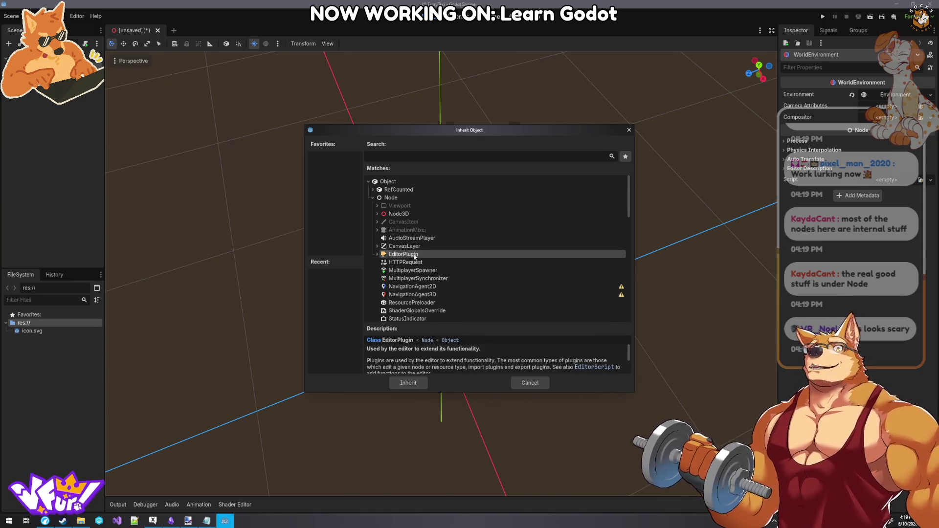
click(425, 286)
click(419, 303)
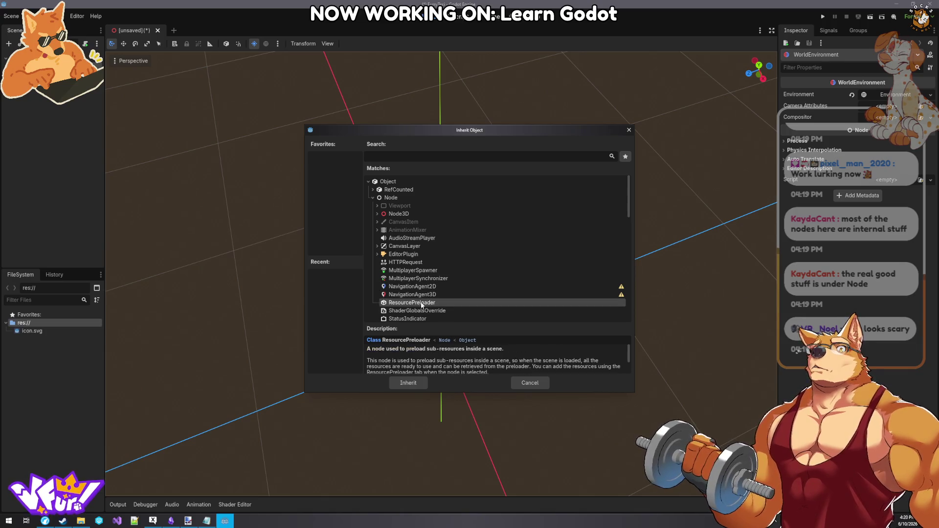
scroll(419, 304, down, 2)
click(419, 284)
click(413, 292)
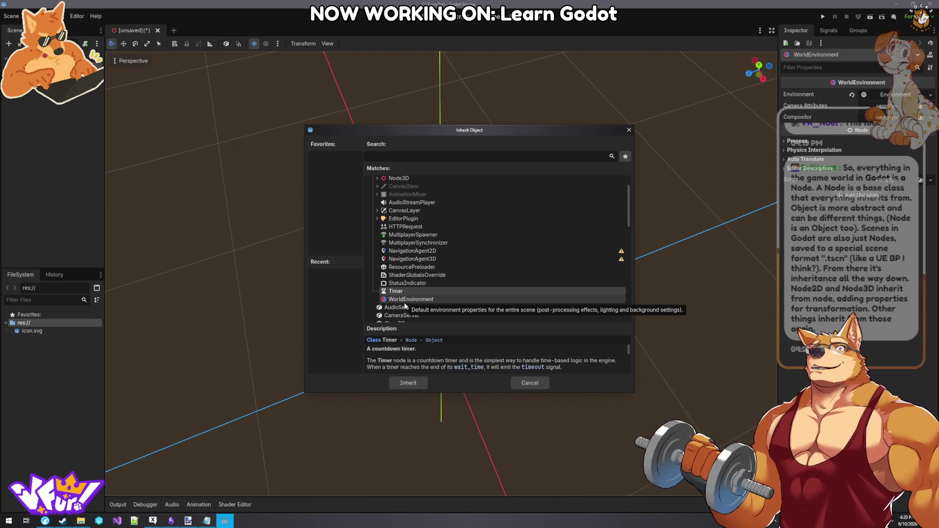
scroll(405, 305, up, 2)
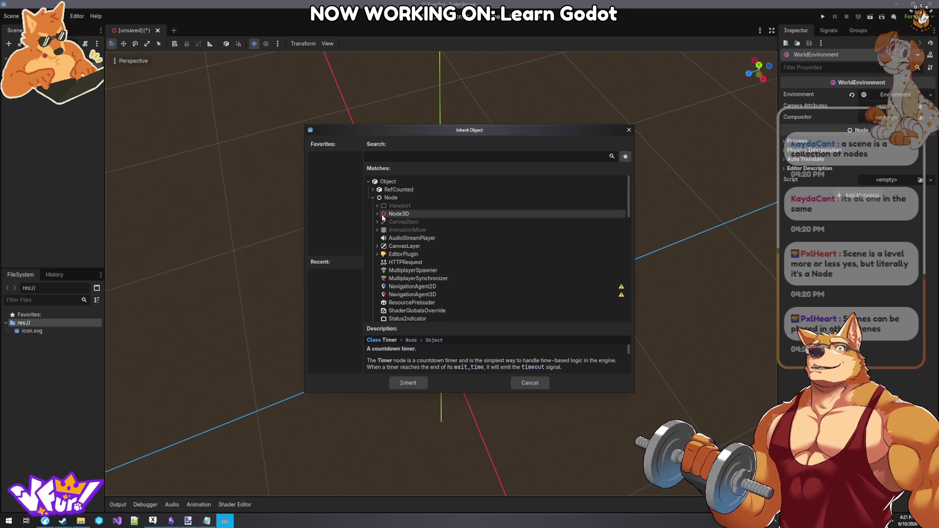
Expand Node3D and read the BoneAttachment3D and Skeleton3D descriptions.
click(376, 214)
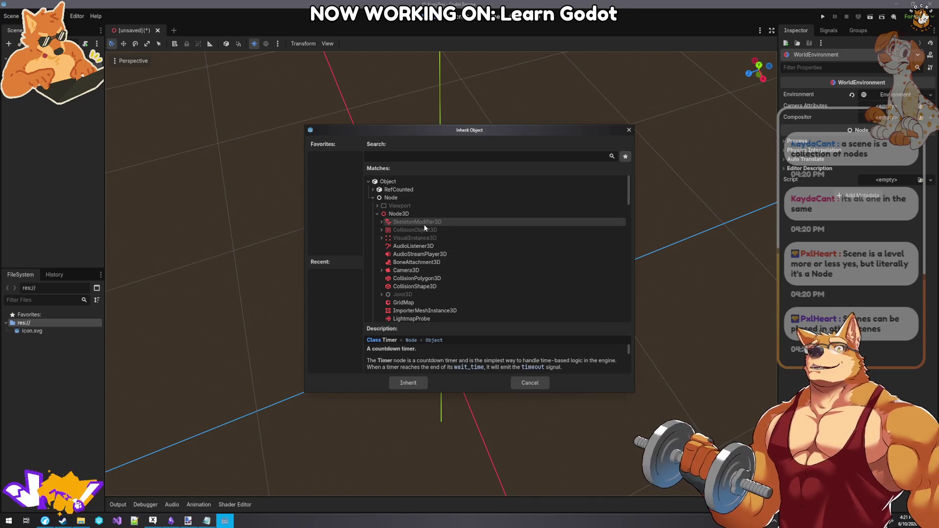
click(421, 263)
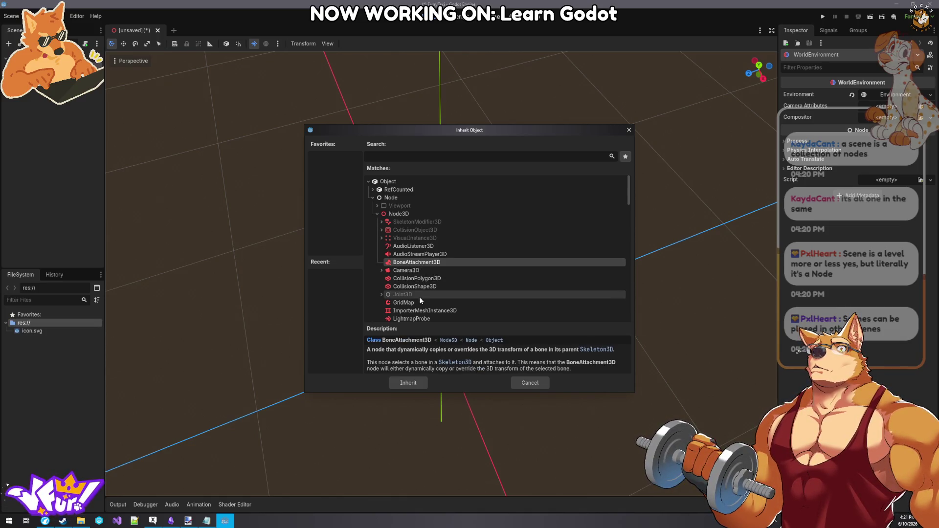
scroll(420, 296, down, 5)
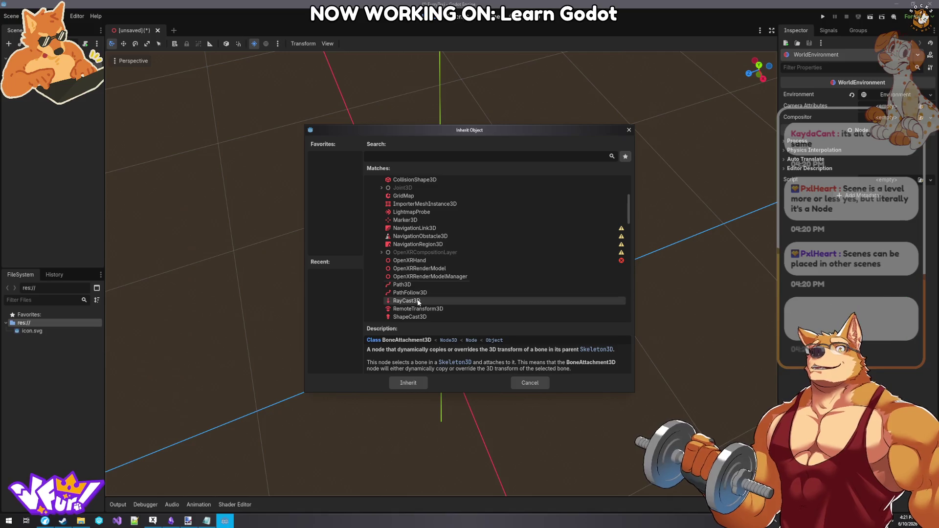
scroll(421, 301, down, 2)
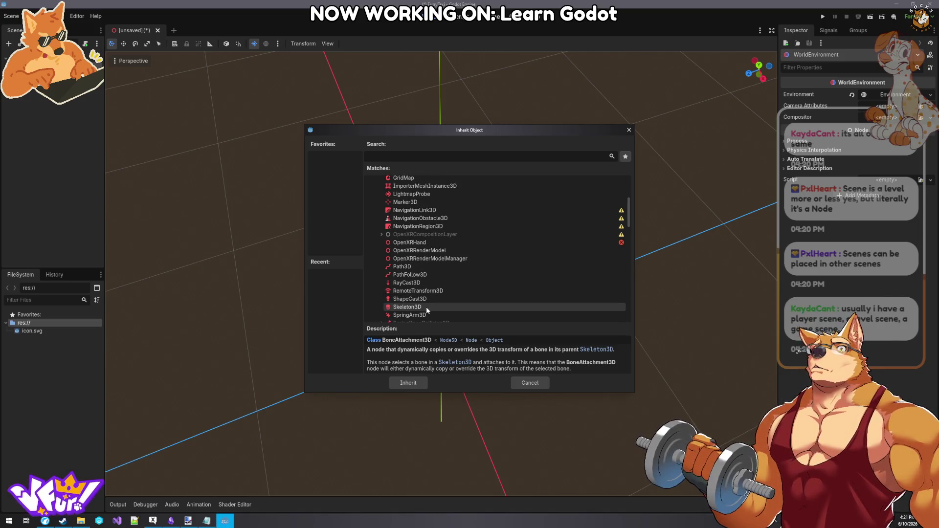
click(421, 308)
scroll(421, 309, down, 2)
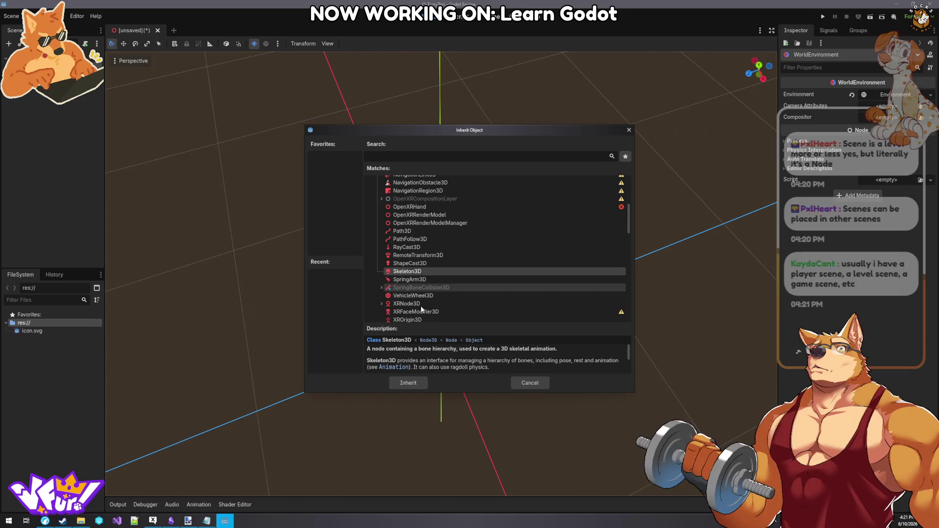
scroll(416, 313, down, 2)
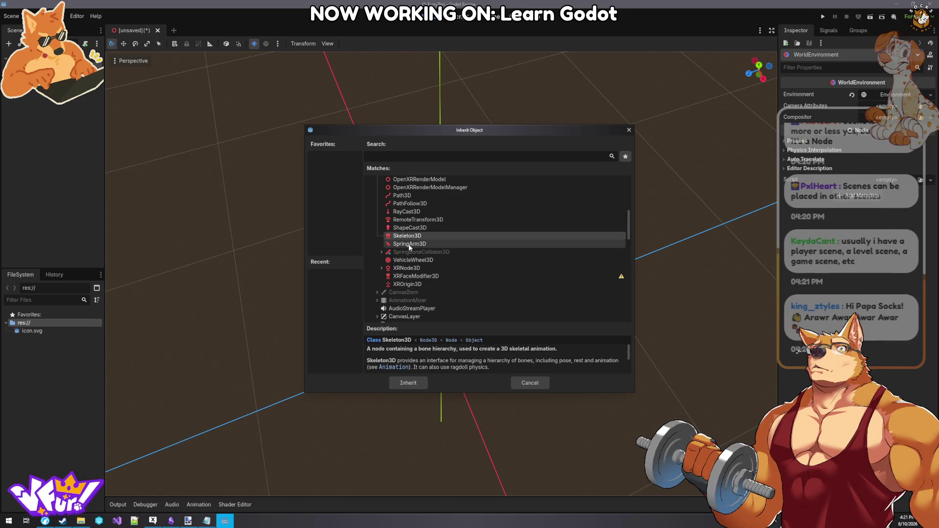
scroll(412, 251, up, 2)
scroll(413, 251, up, 6)
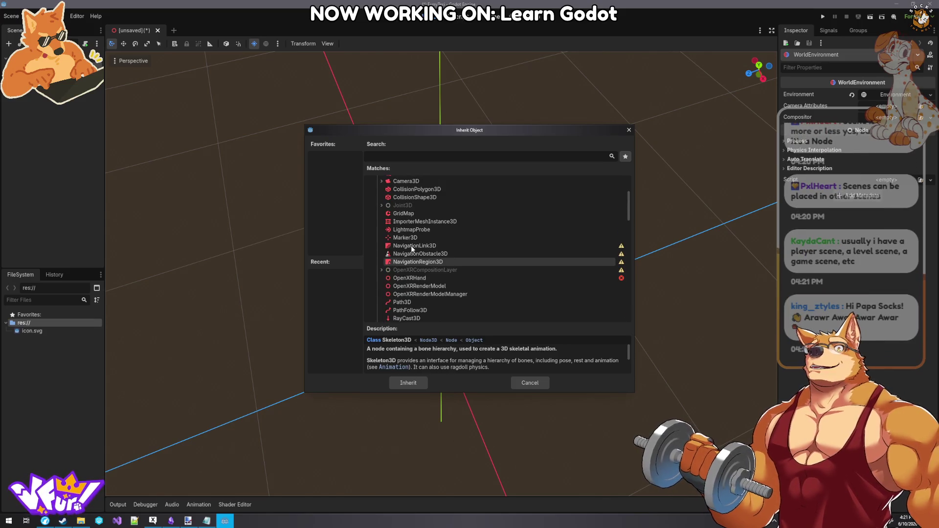
scroll(414, 240, up, 2)
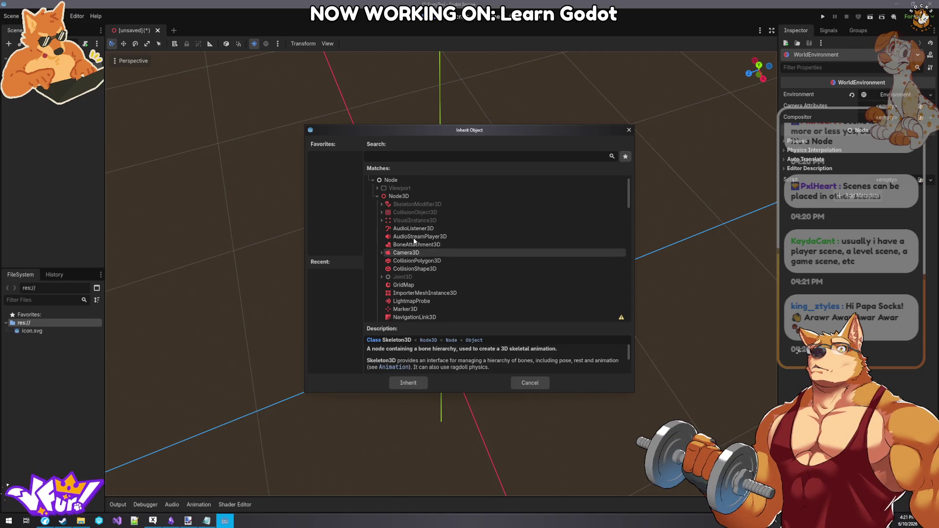
Expand SkeletonModifier3D and CollisionObject3D, reading LookAtModifier3D, Area3D and PhysicsBody3D.
click(381, 204)
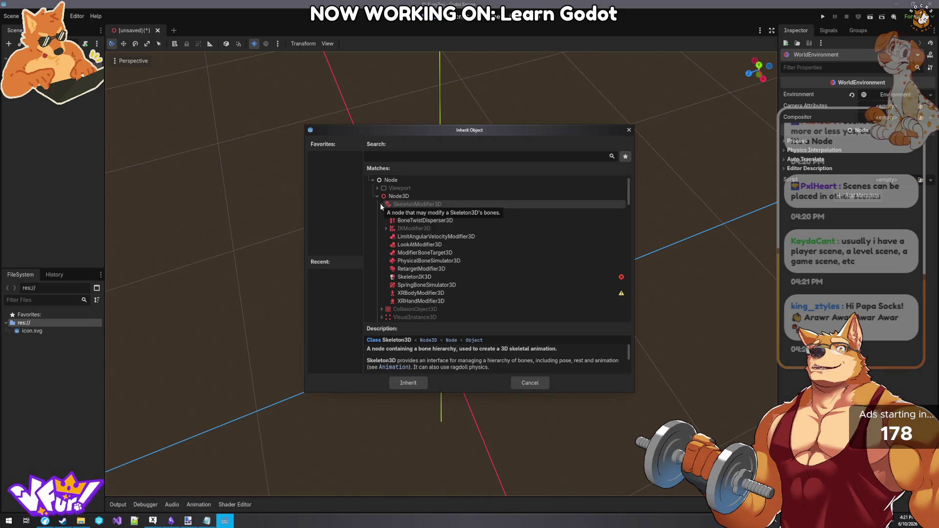
click(416, 245)
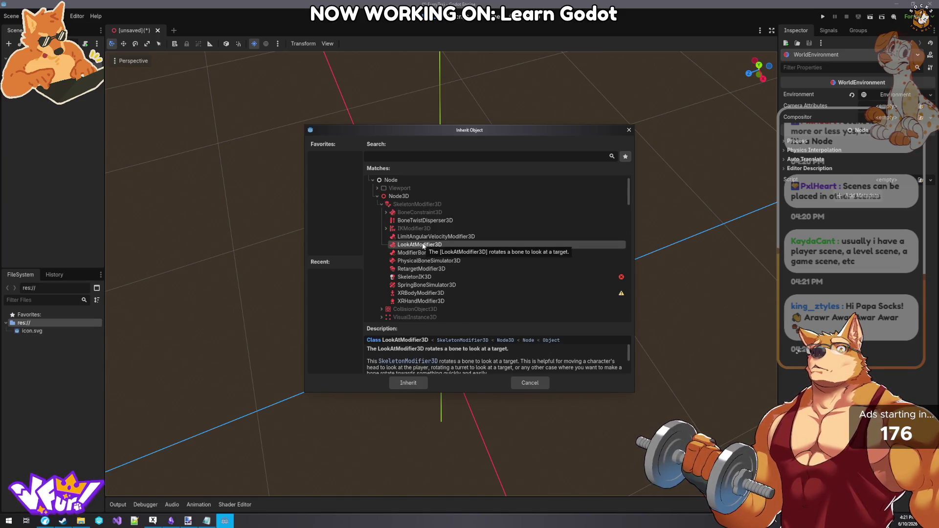
scroll(416, 250, down, 2)
click(381, 274)
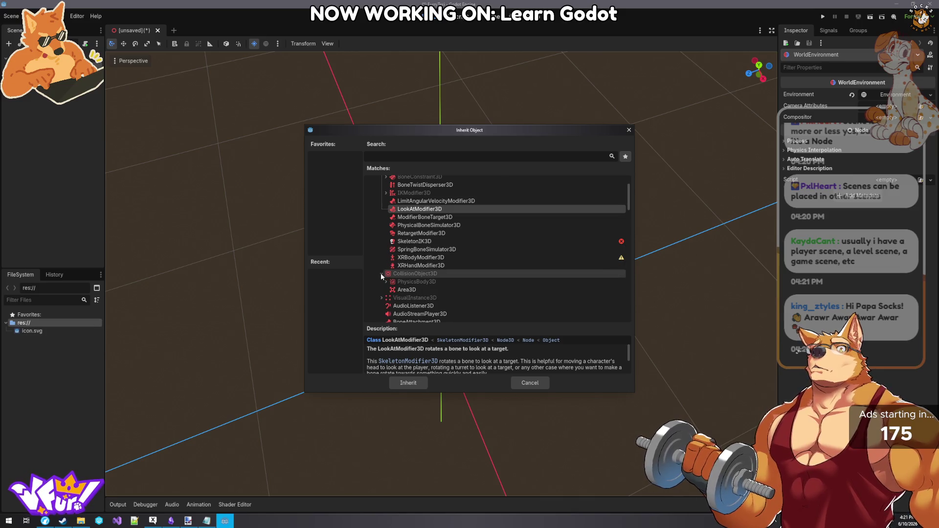
click(401, 291)
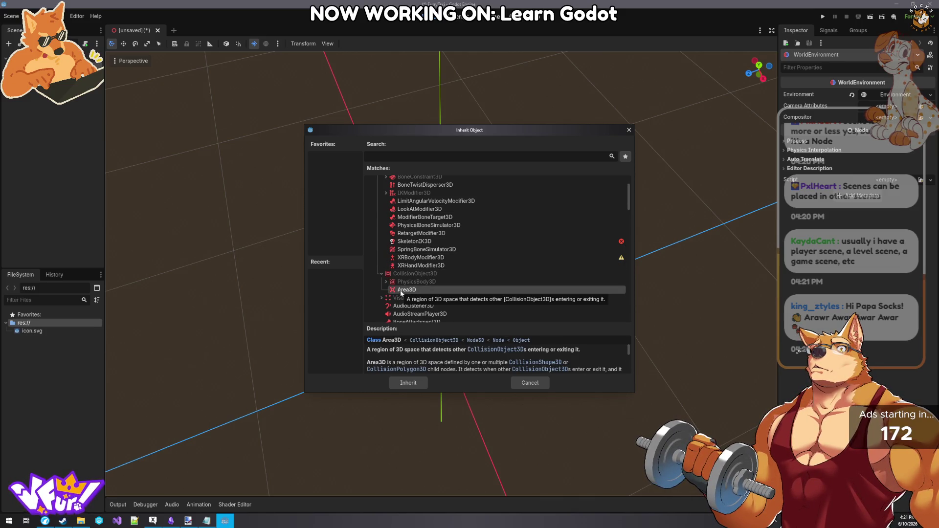
click(430, 280)
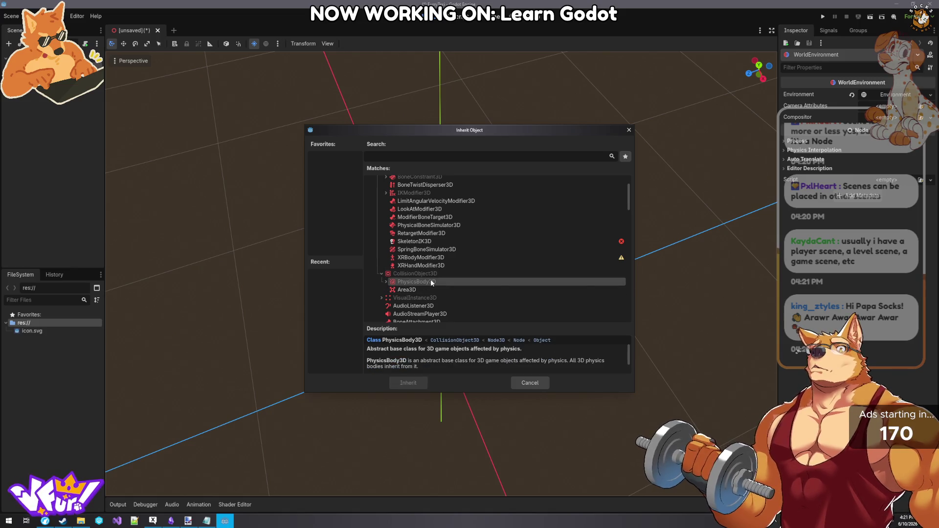
scroll(430, 280, down, 1)
Expand VisualInstance3D and VisibleOnScreenNotifier3D, reading them and VisibleOnScreenEnabler3D.
click(415, 279)
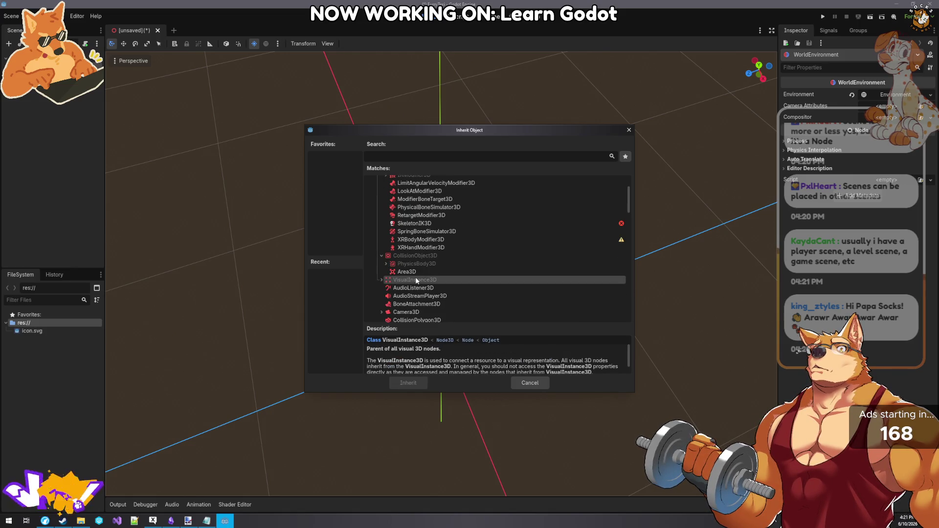
click(383, 279)
scroll(415, 298, down, 2)
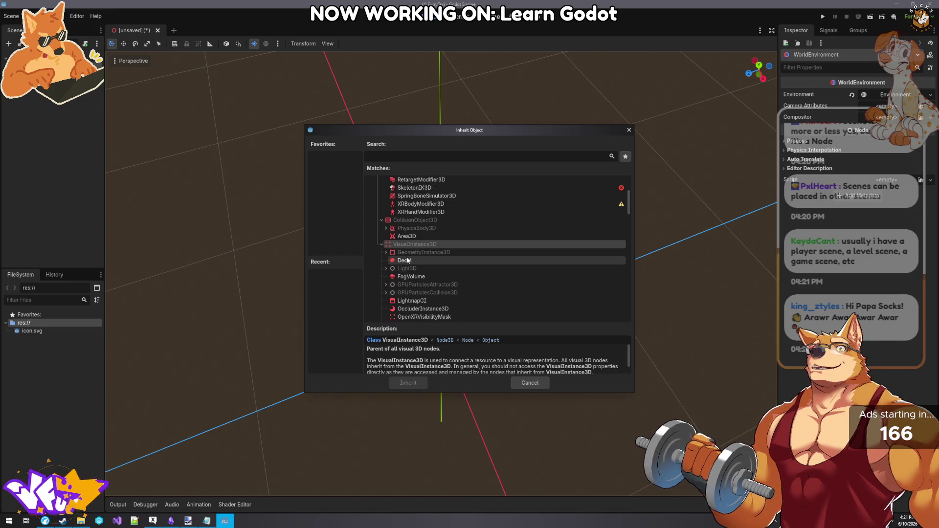
scroll(442, 305, down, 1)
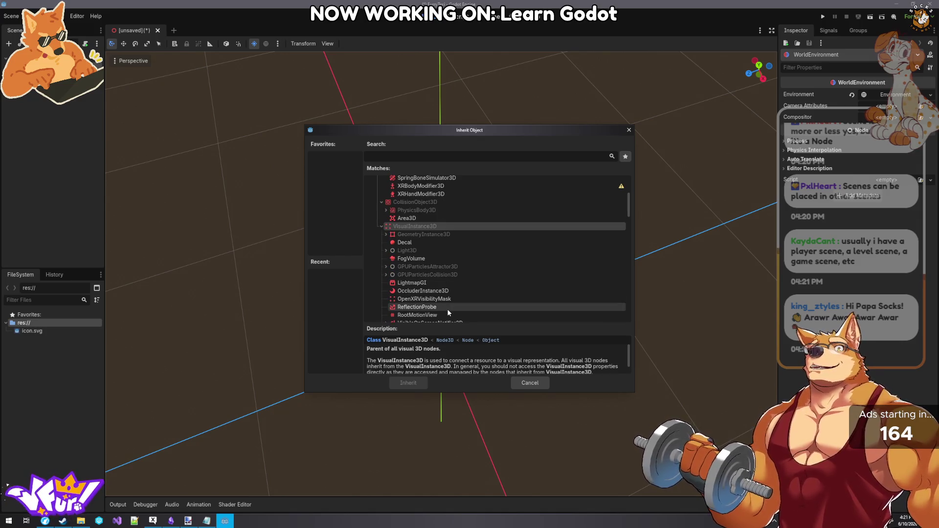
scroll(445, 310, down, 1)
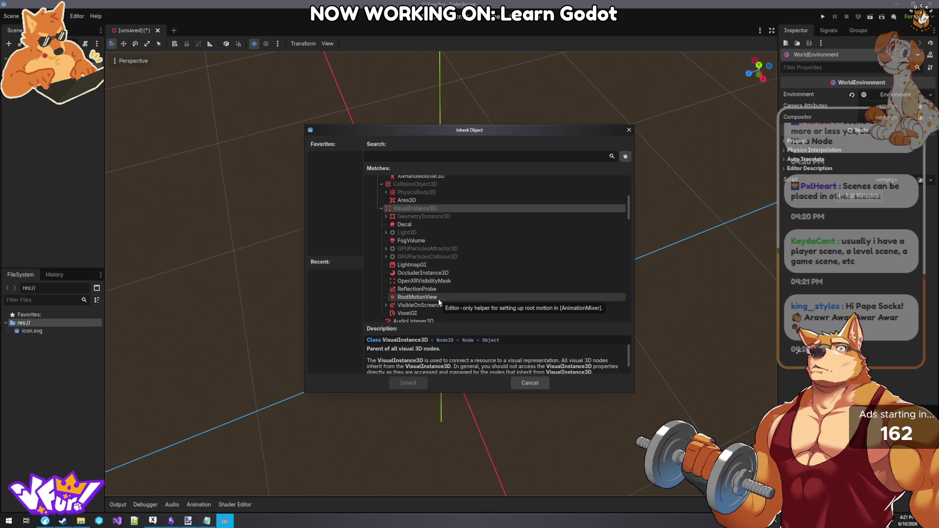
scroll(438, 303, down, 1)
click(439, 288)
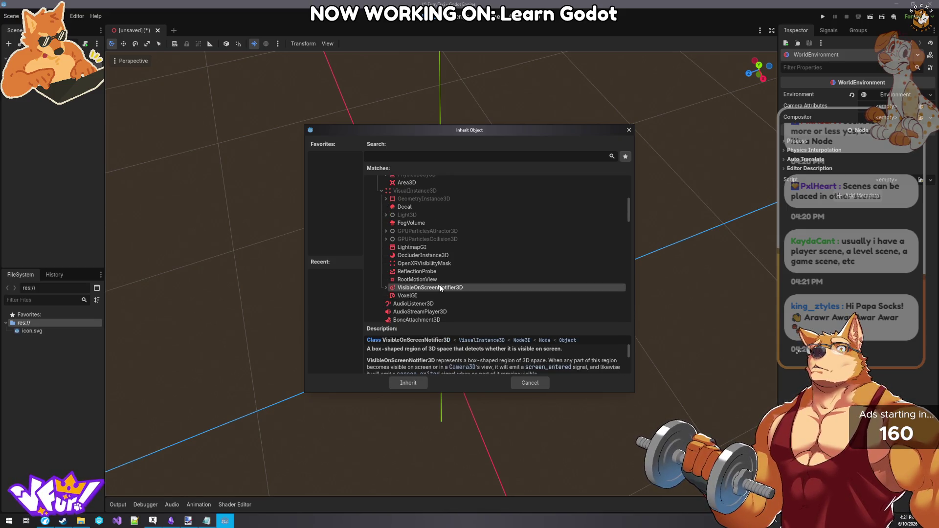
click(385, 287)
click(414, 296)
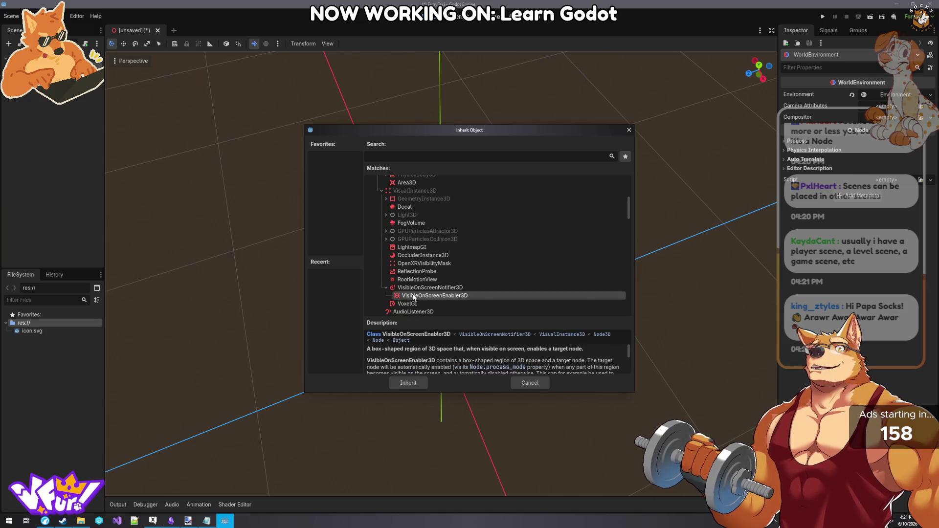
click(439, 290)
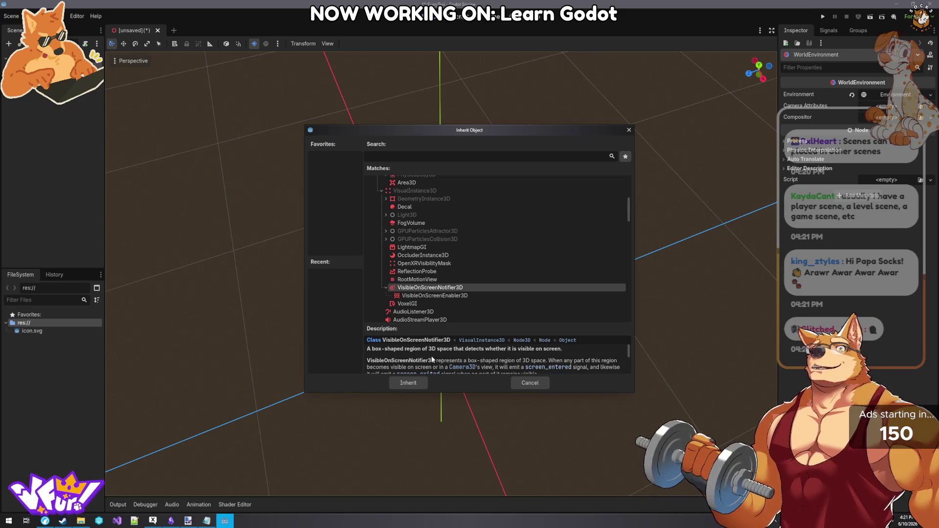
Expand Camera3D to reveal XRCamera3D, read Camera3D, then view the Marker3D description.
scroll(433, 360, down, 1)
scroll(432, 360, down, 1)
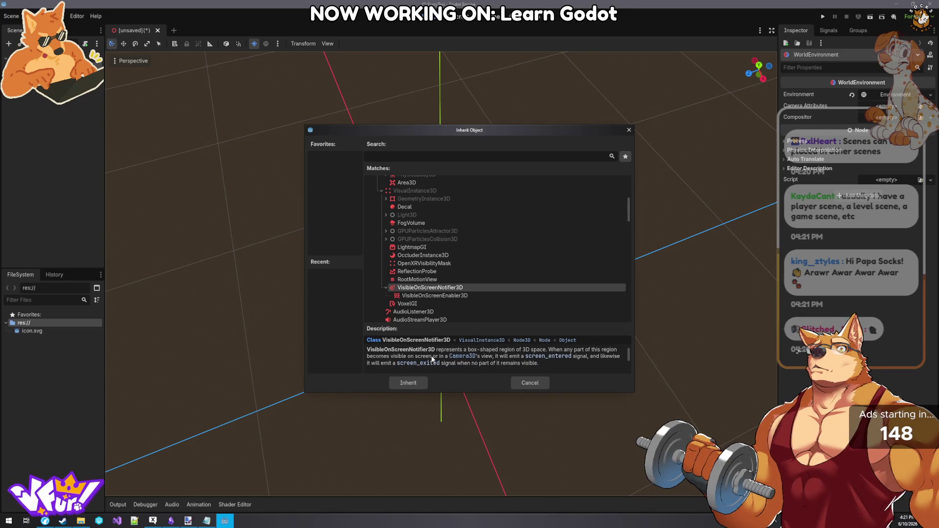
scroll(430, 353, down, 3)
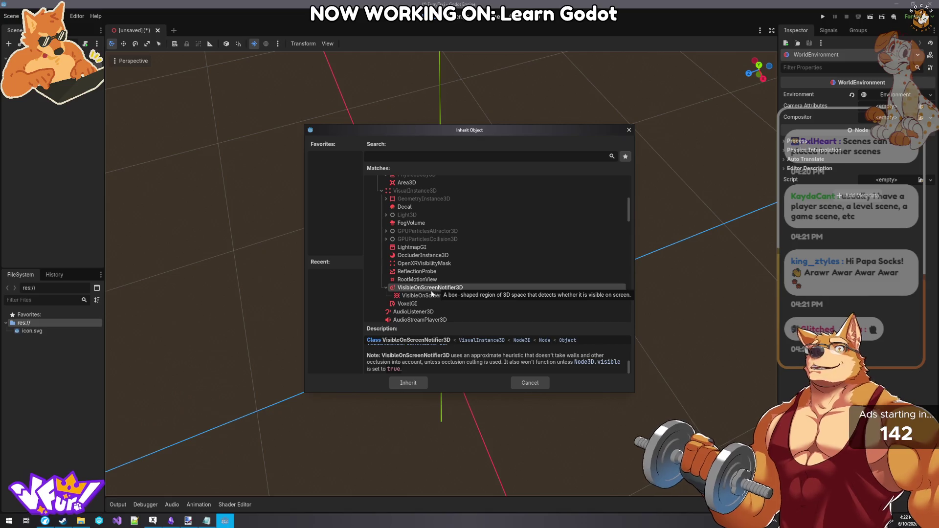
scroll(424, 306, down, 3)
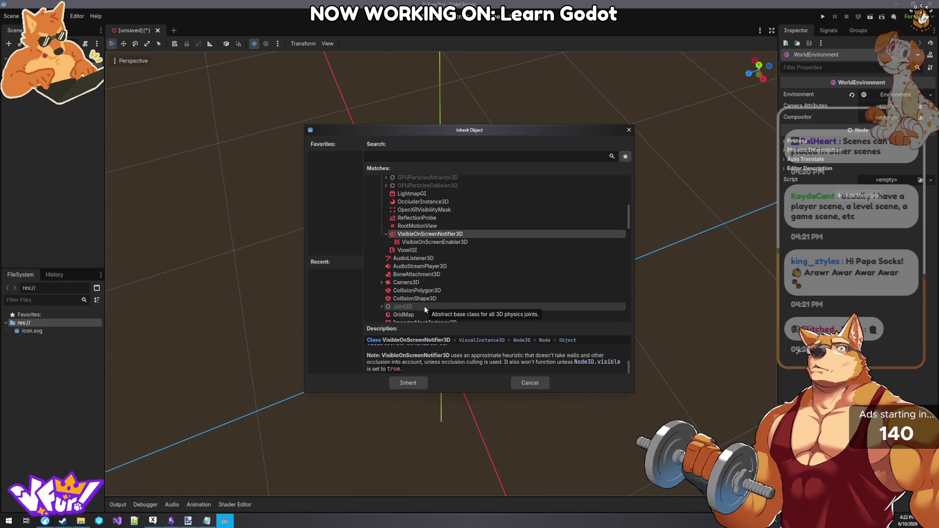
click(381, 283)
click(408, 283)
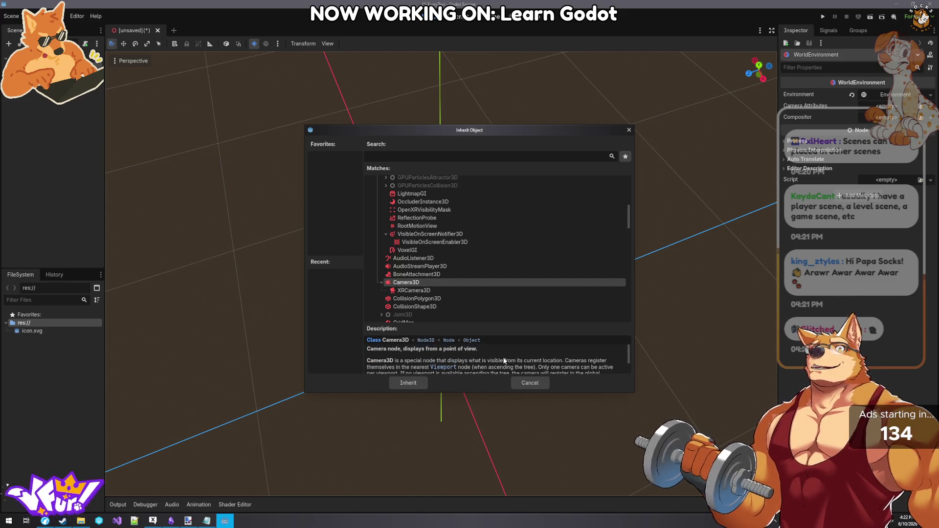
scroll(419, 301, down, 3)
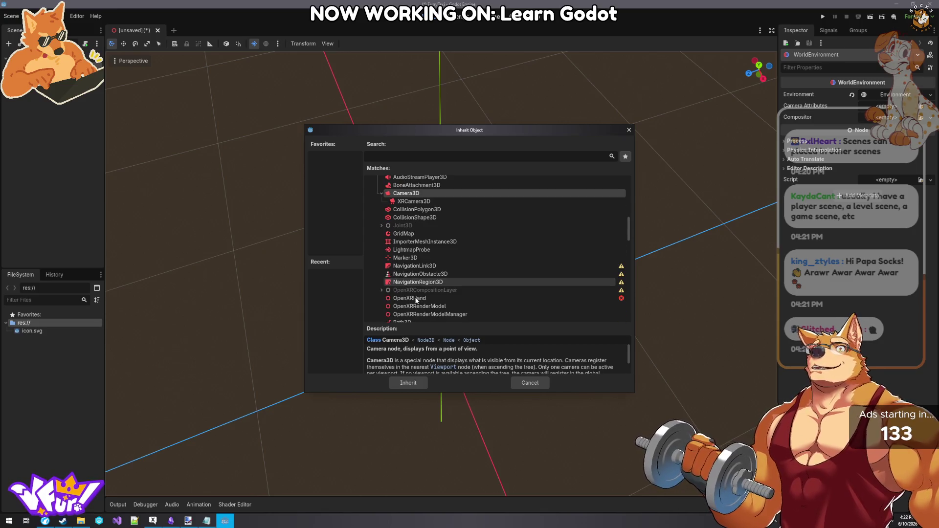
click(418, 259)
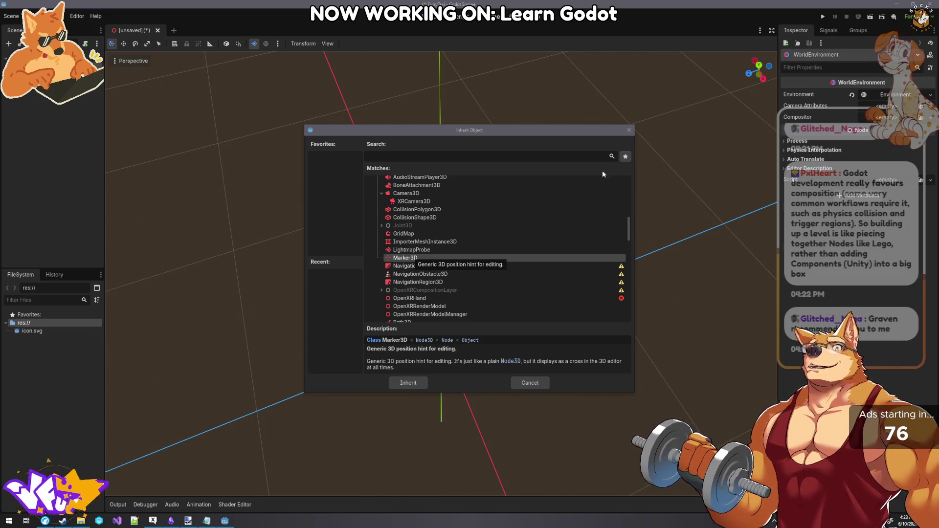
Close the Inherit Object browser without choosing a class, returning to Create Script.
click(629, 130)
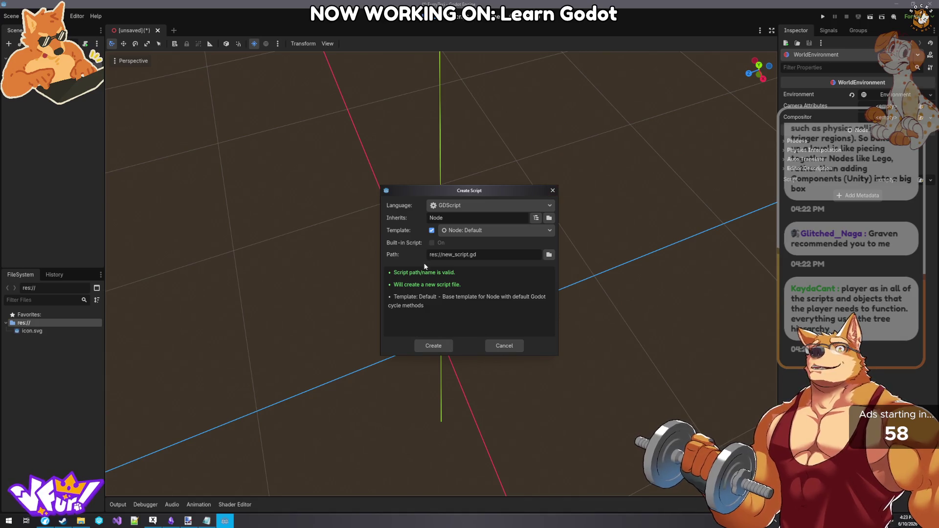
Check the template list keeping Node: Default, then reopen the Inherit Object browser.
click(464, 231)
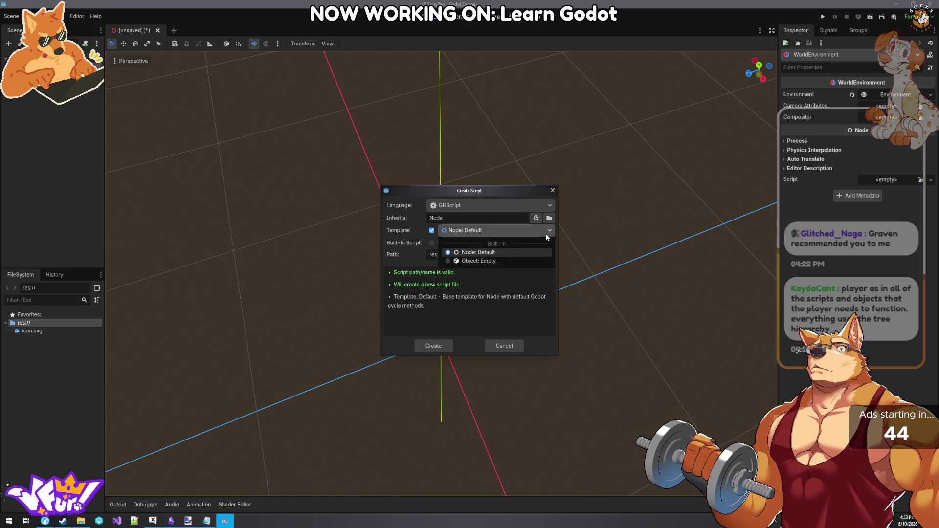
click(538, 223)
click(536, 219)
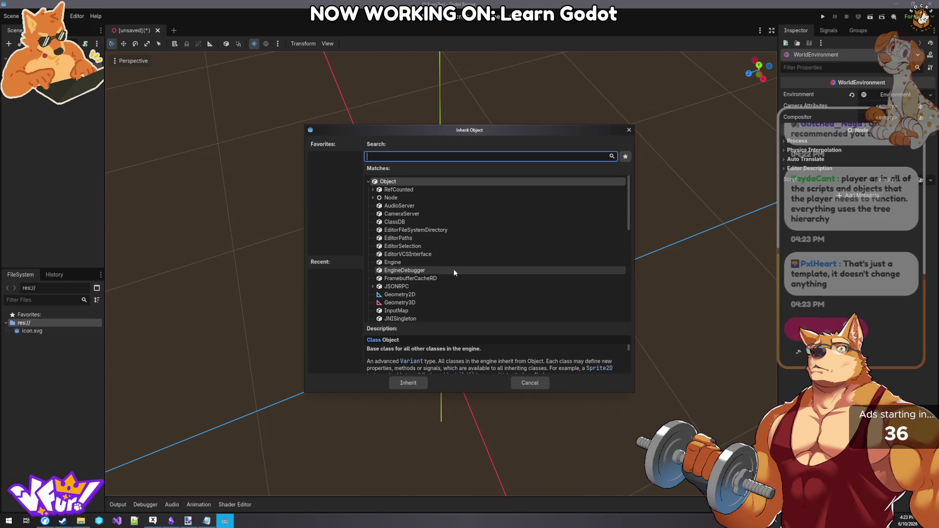
Scroll the class list briefly, then switch to the web browser.
scroll(454, 271, down, 8)
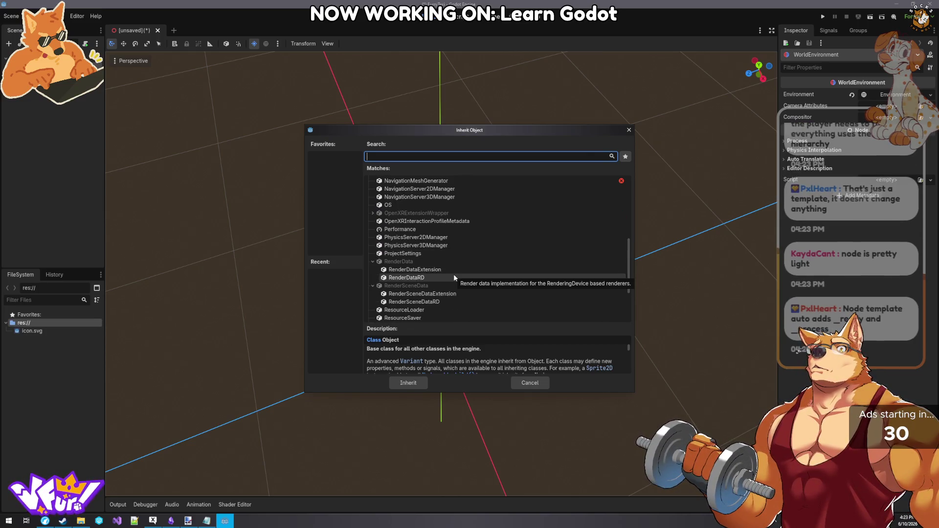
scroll(452, 273, up, 8)
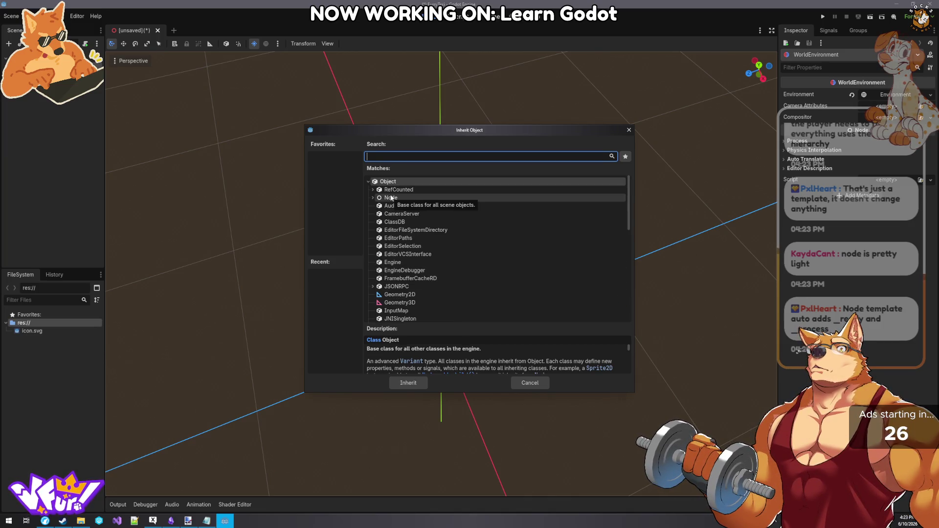
click(44, 521)
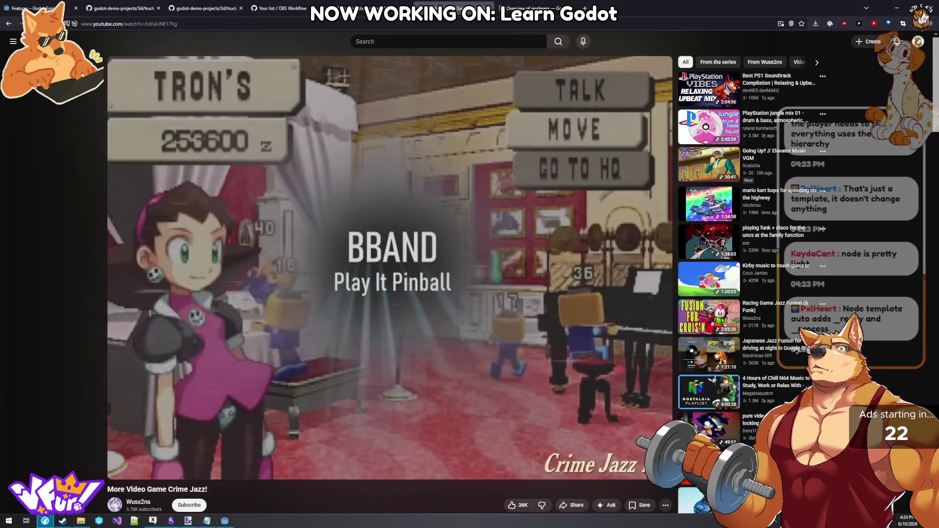
Scroll the YouTube video's chapter list down and back up, then return to Godot.
scroll(69, 436, down, 3)
scroll(183, 402, down, 3)
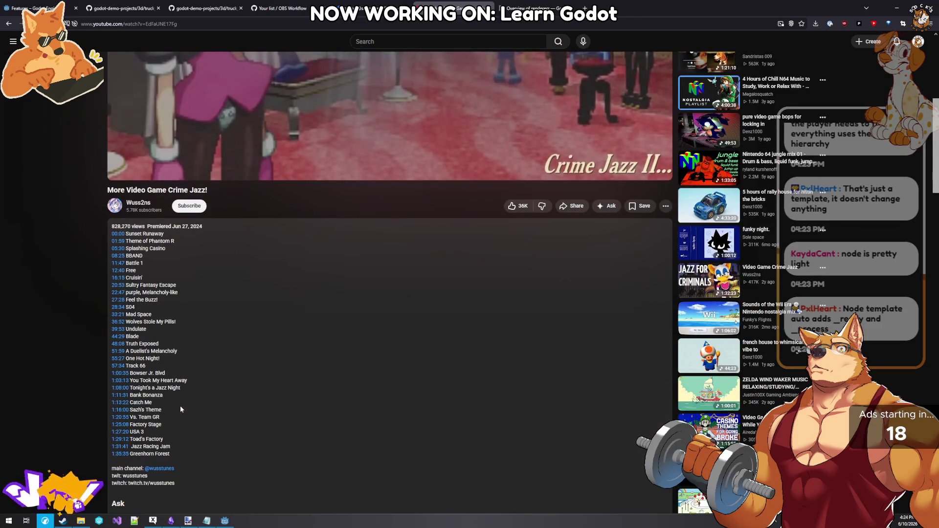
scroll(180, 406, up, 4)
scroll(180, 404, up, 3)
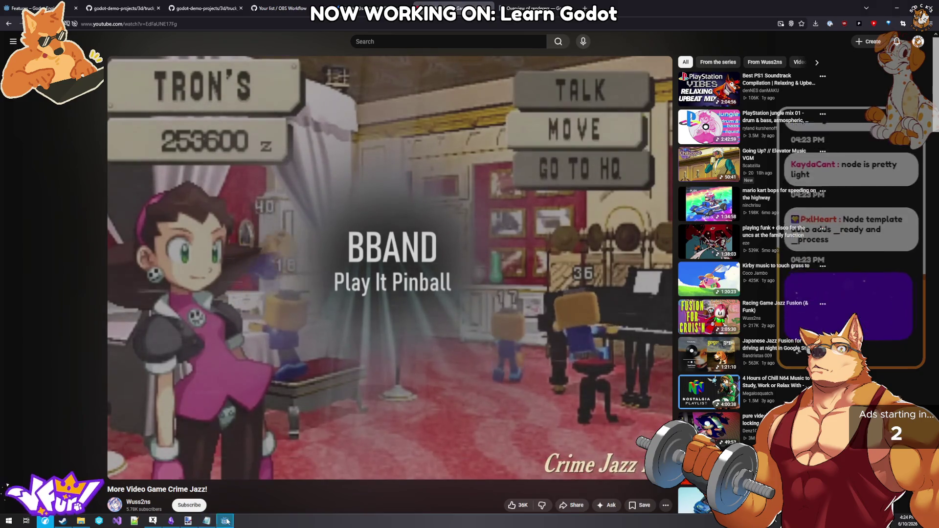
key(alt+Tab)
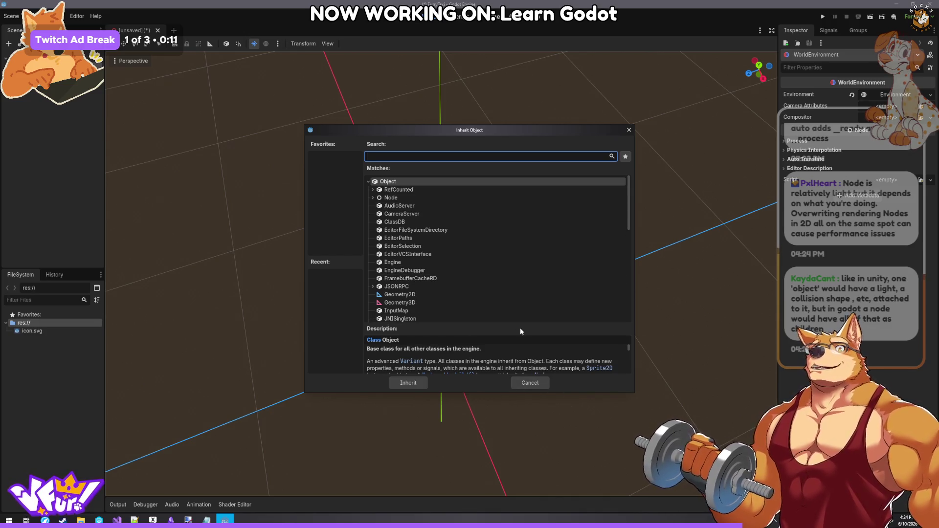
Close the class picker and keep Node: Default as the script template.
click(628, 130)
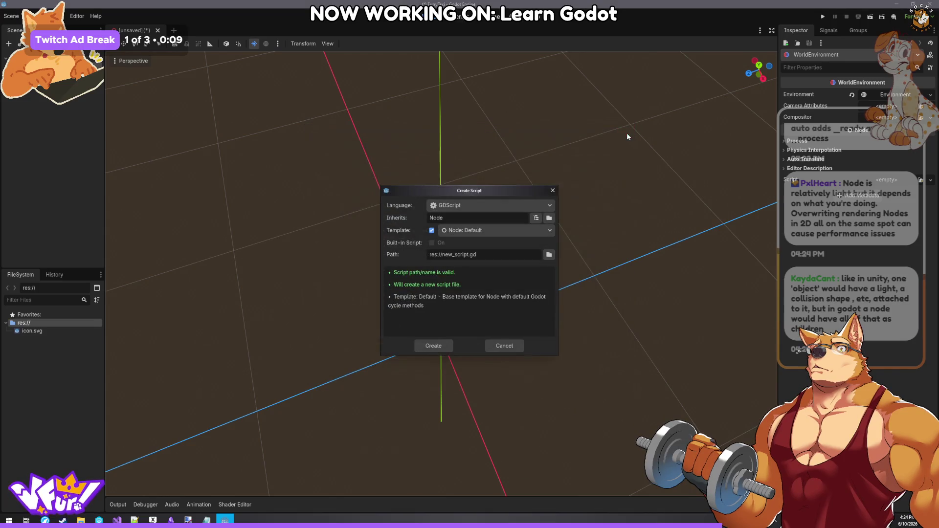
click(459, 230)
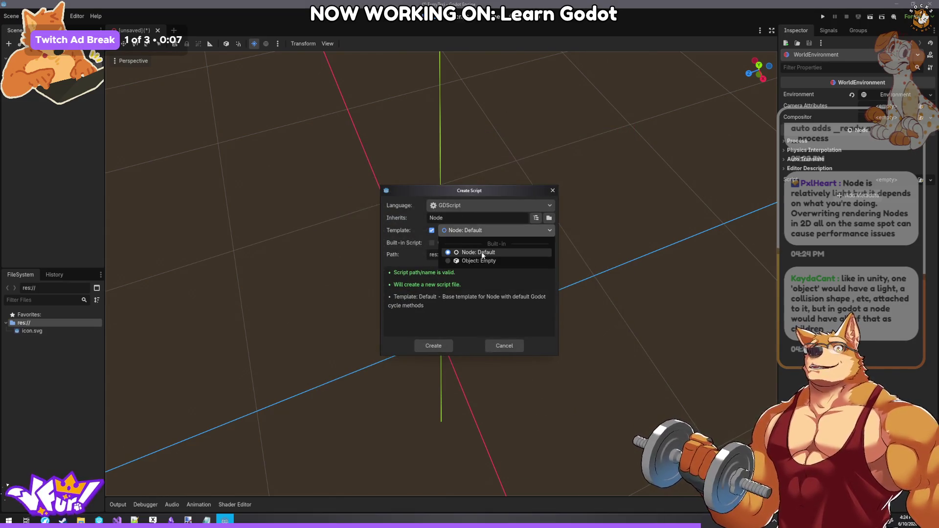
click(455, 253)
Toggle the Template checkbox off and on, leaving Node: Default enabled, then switch to the browser.
click(432, 230)
click(432, 230)
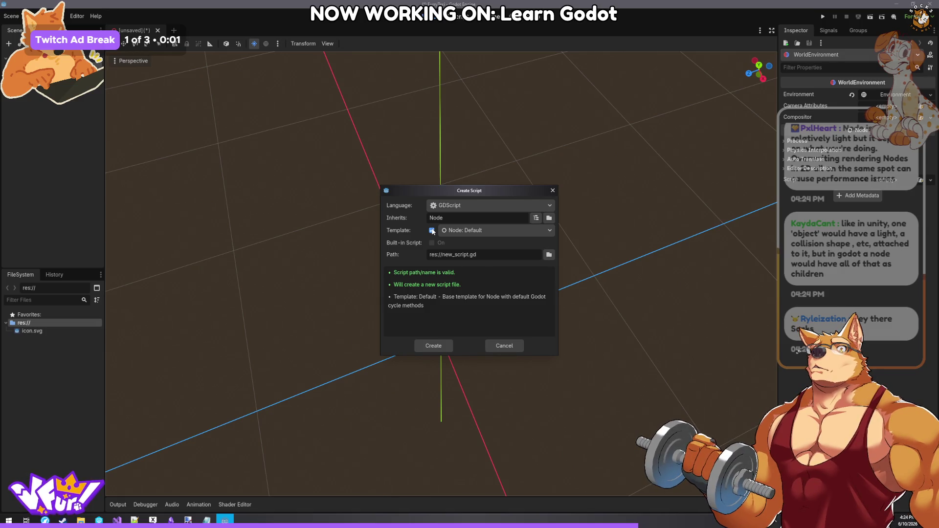
click(432, 230)
click(432, 231)
click(432, 231)
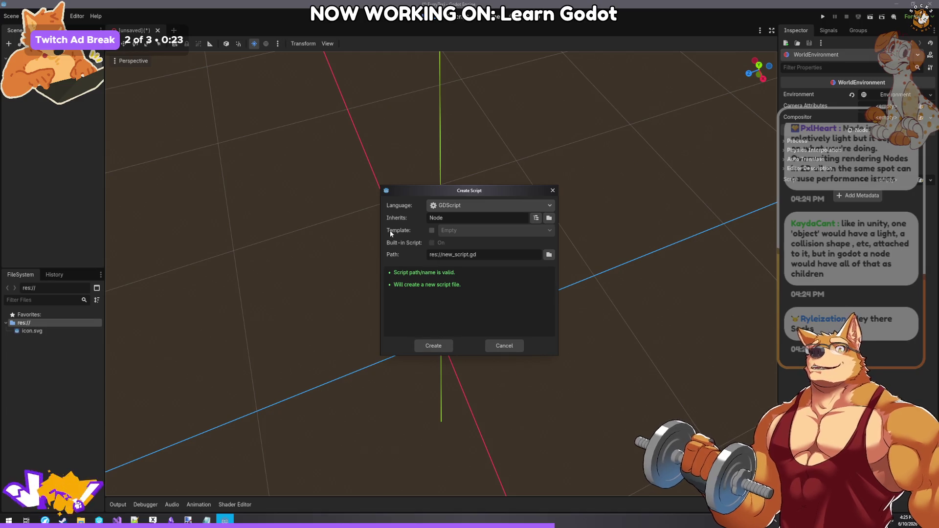
click(431, 229)
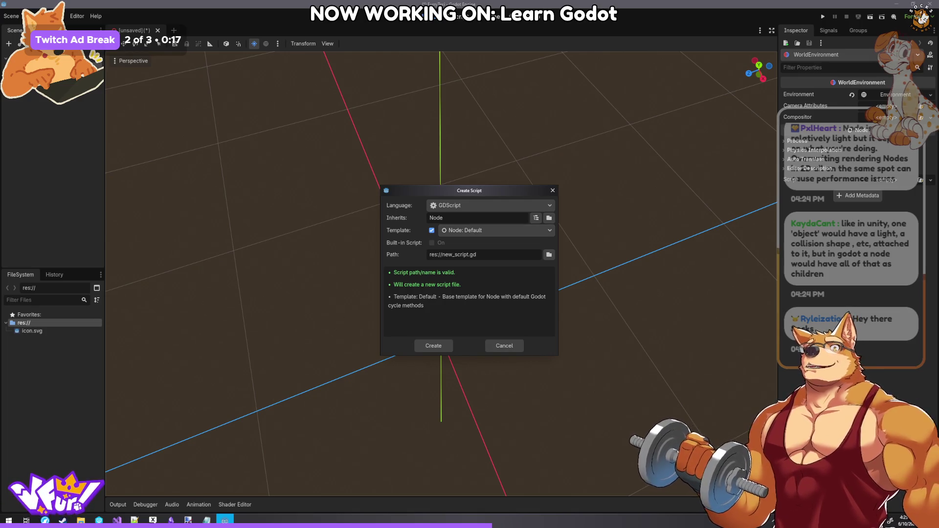
key(alt+Tab)
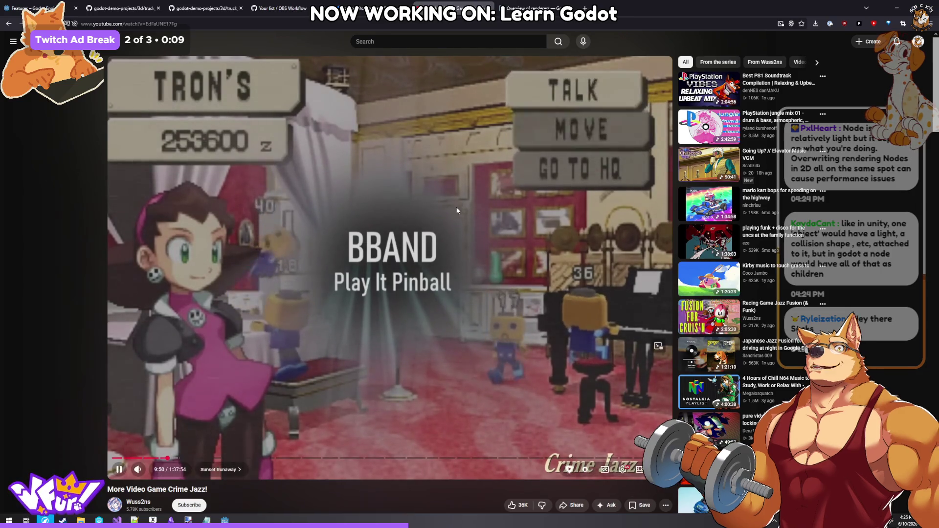
Search for "play it pinball" cowboy bebop in a new browser tab.
click(586, 7)
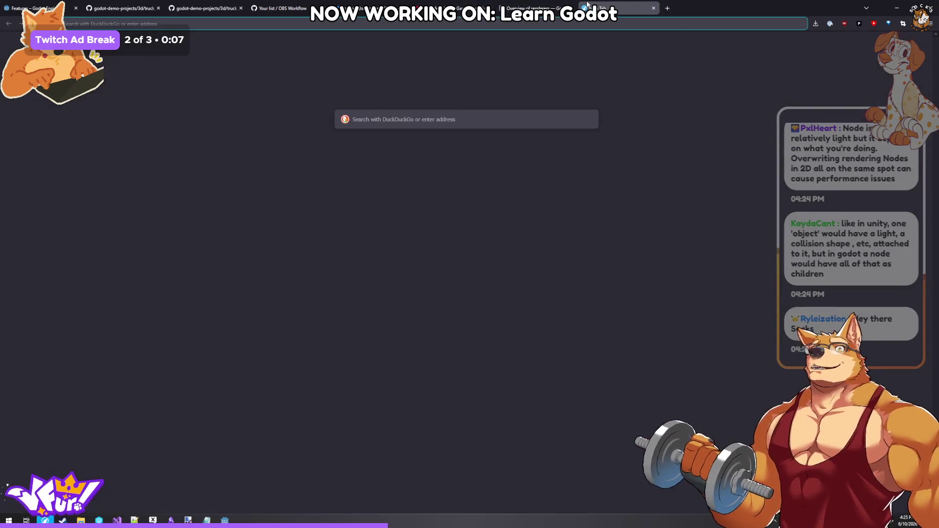
text(play it pinbha)
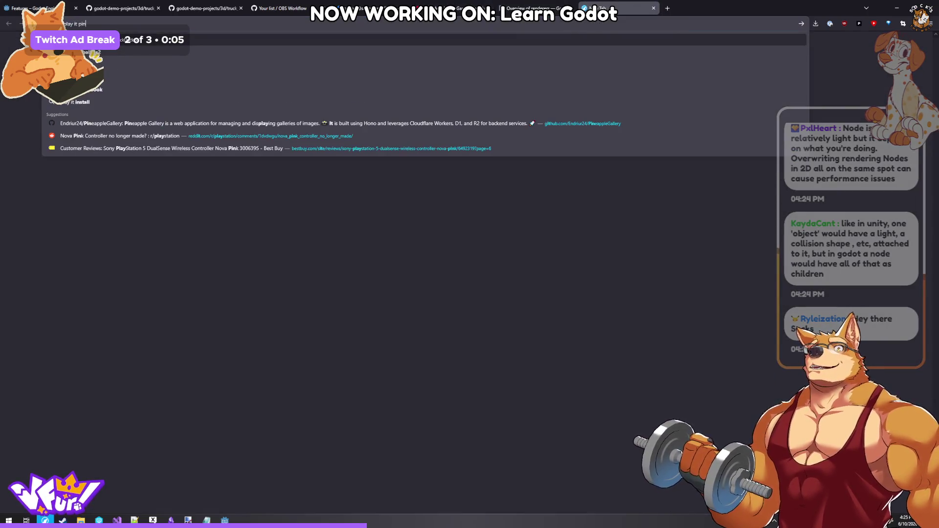
key(BackSpace)
key(BackSpace)
text(all)
key(Return)
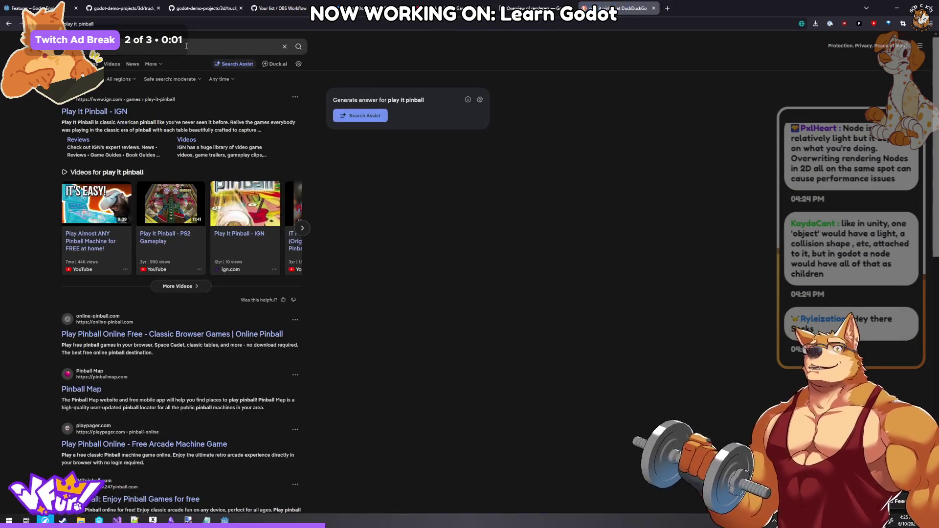
click(187, 46)
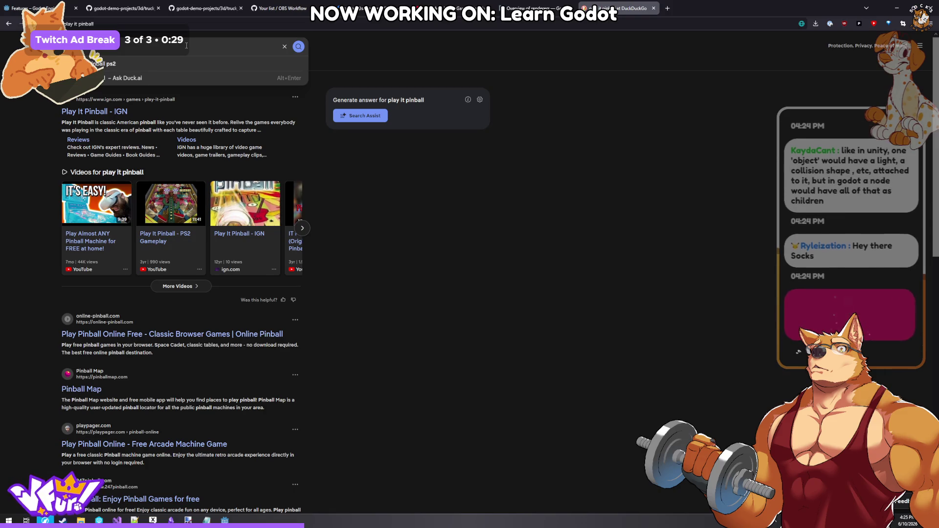
text(c)
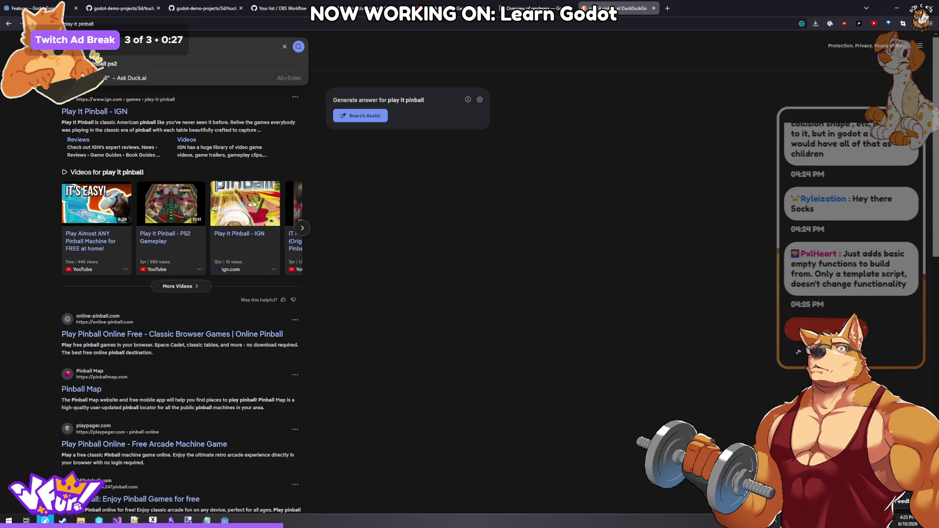
text(owboy bebop)
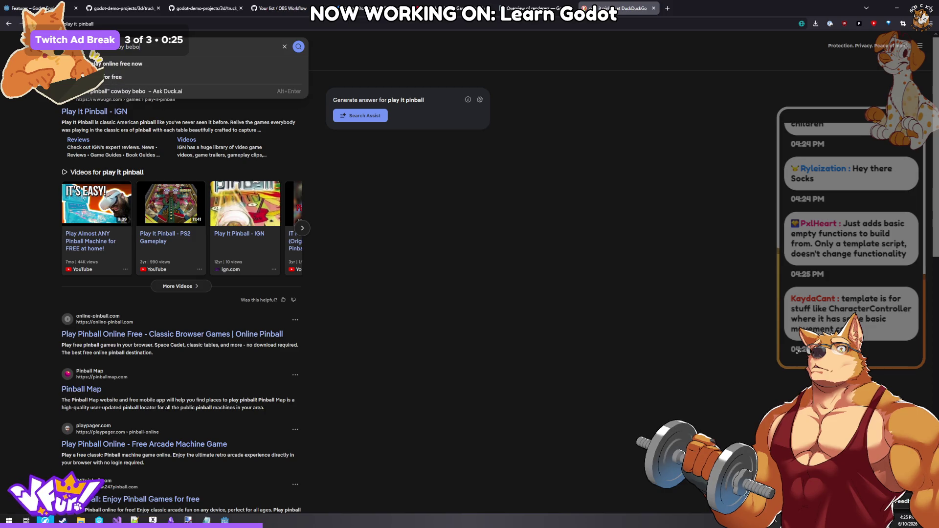
key(Return)
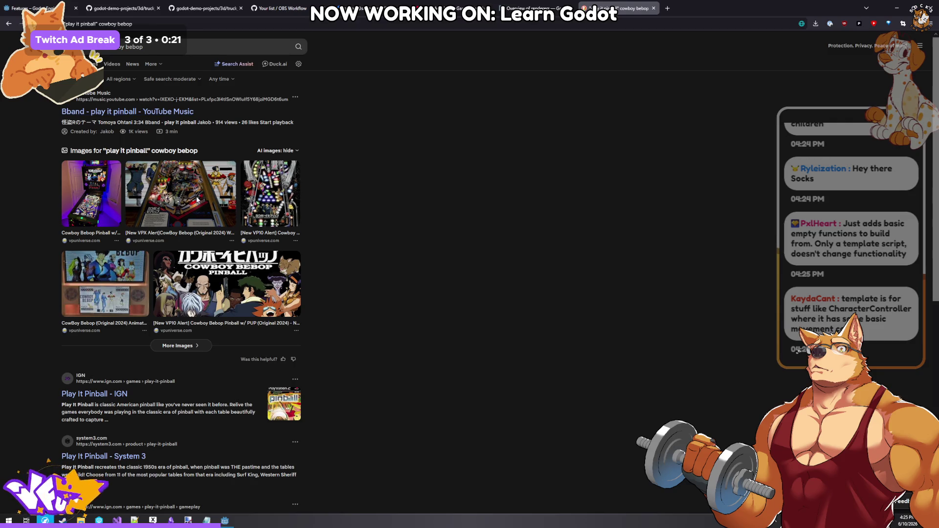
Preview a Cowboy Bebop pinball image result, then return to the web results.
click(181, 196)
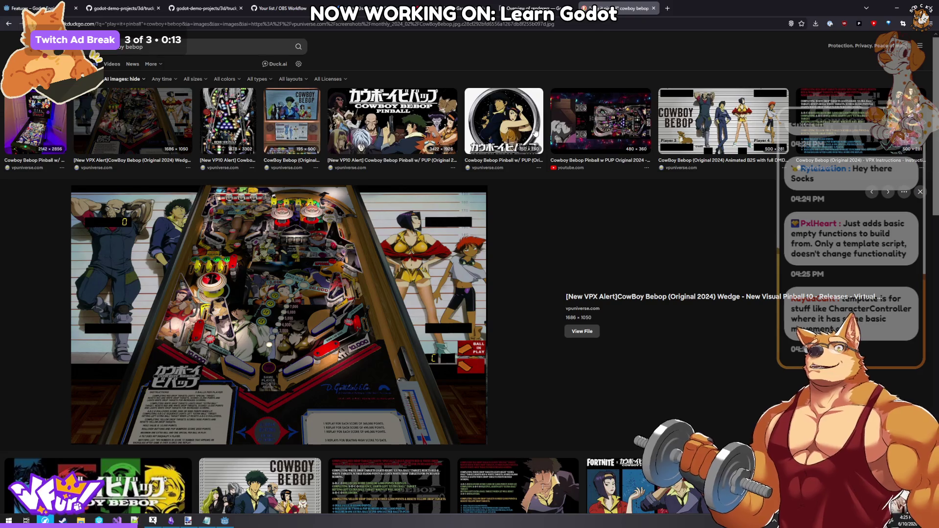
scroll(289, 122, down, 2)
scroll(289, 122, up, 2)
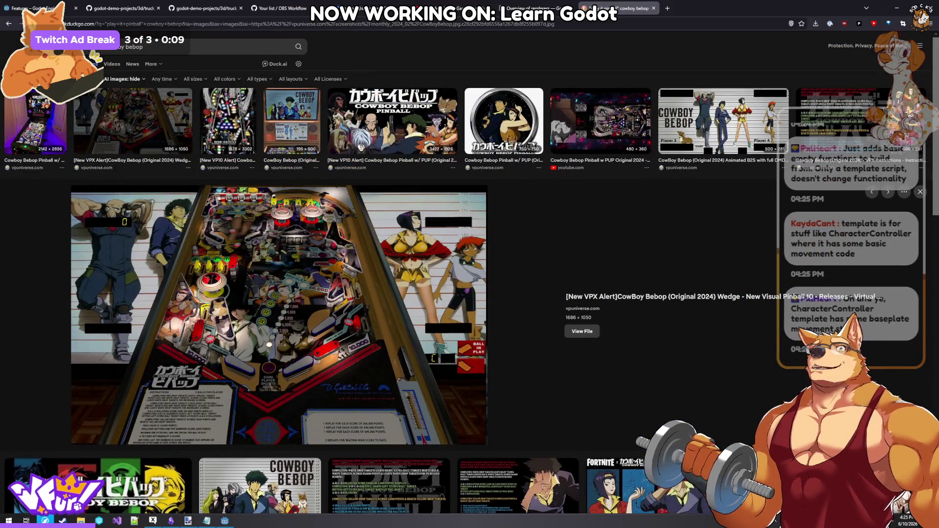
click(80, 64)
Rerun the search on Google with !g, read the TV Tropes result, then close the tab.
click(178, 51)
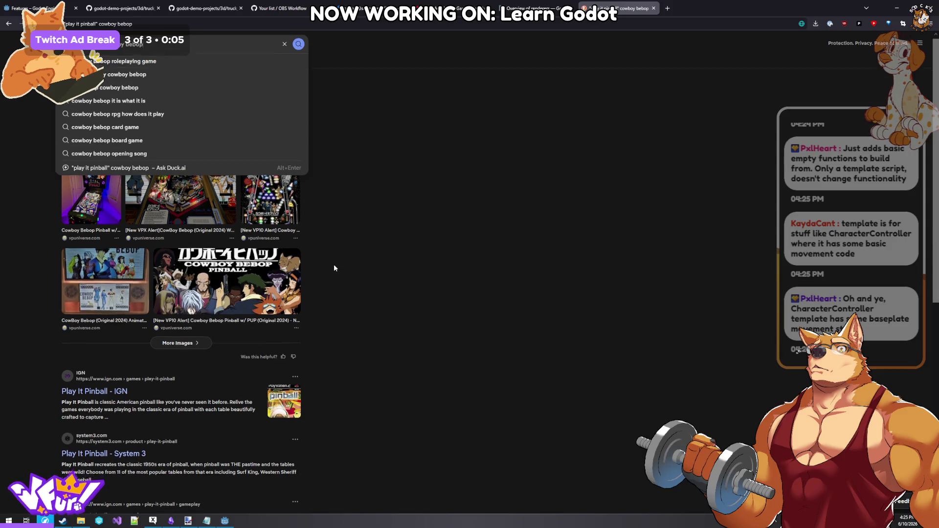
scroll(334, 263, down, 5)
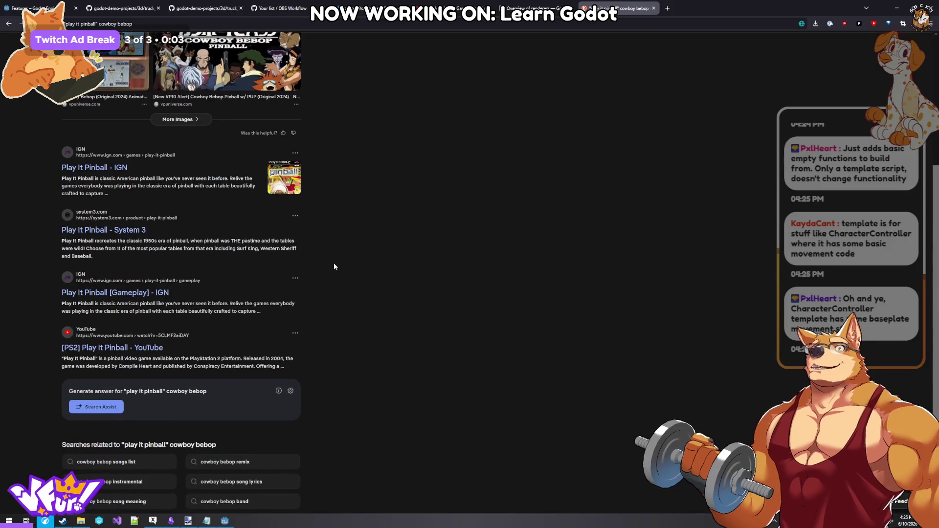
scroll(400, 224, up, 5)
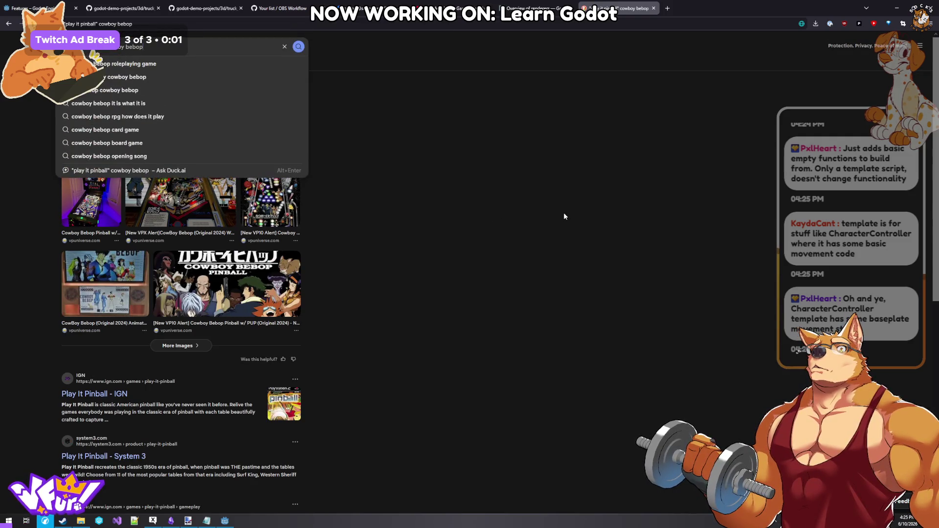
text(!g)
key(Return)
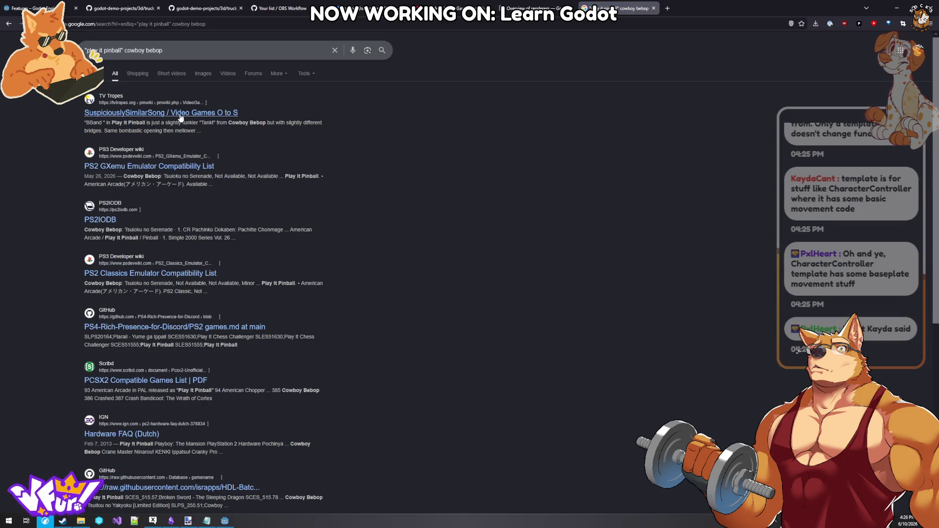
click(215, 114)
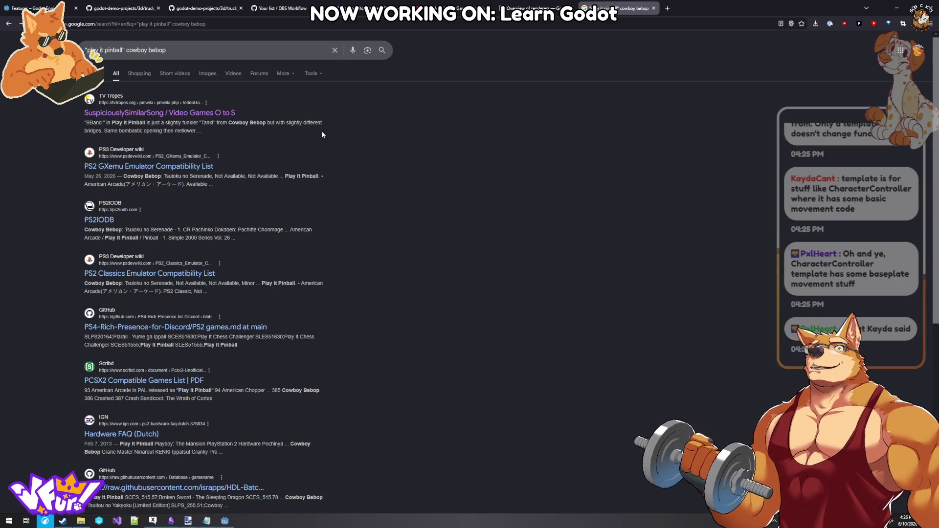
scroll(321, 130, down, 5)
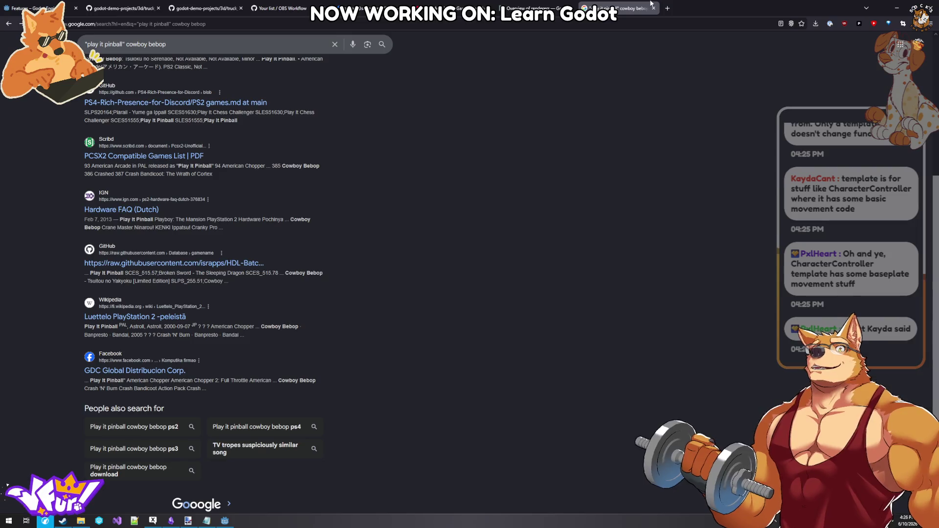
click(653, 7)
key(alt+Tab)
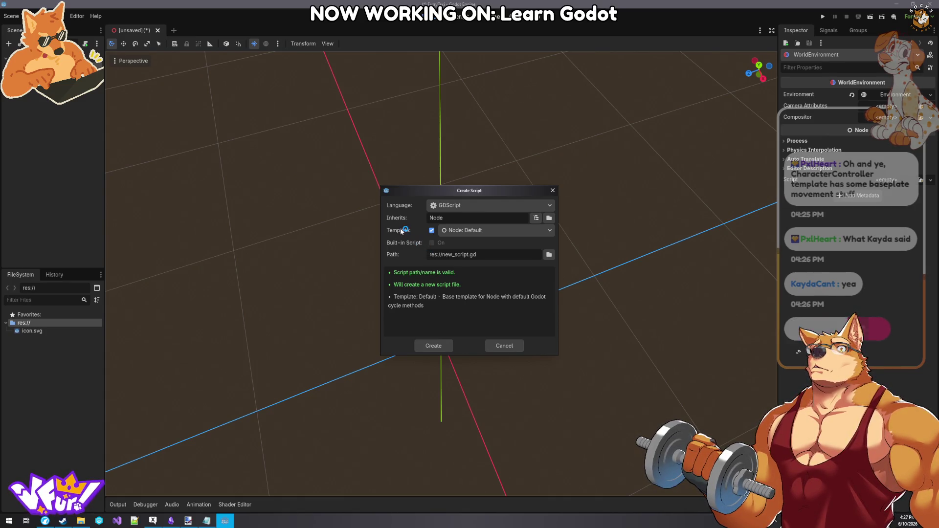
Create res://new_script.gd, a GDScript inheriting Node, from the Node: Default template.
click(433, 346)
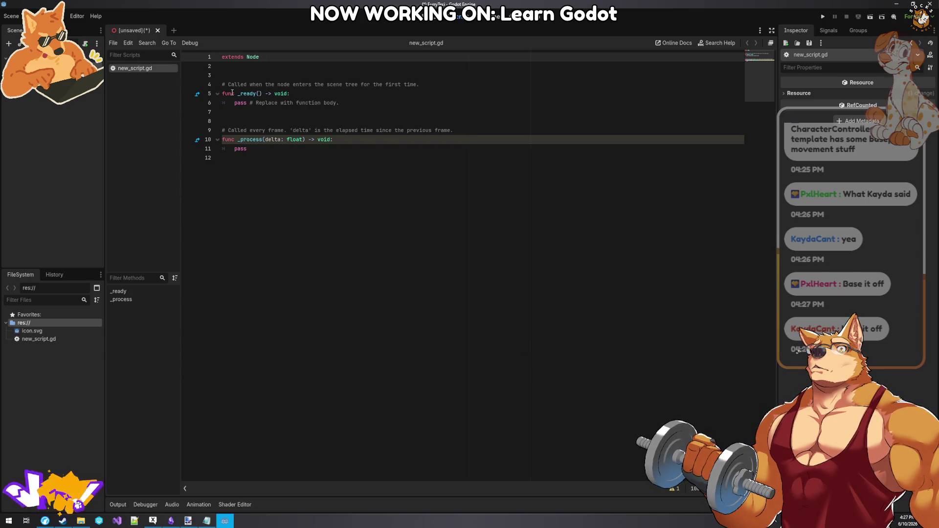
drag(290, 94, 265, 94)
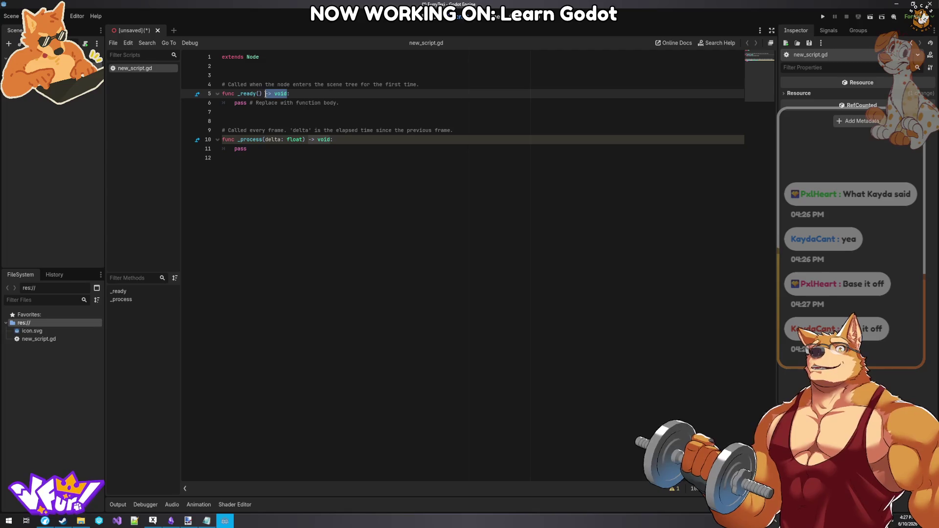
double_click(240, 103)
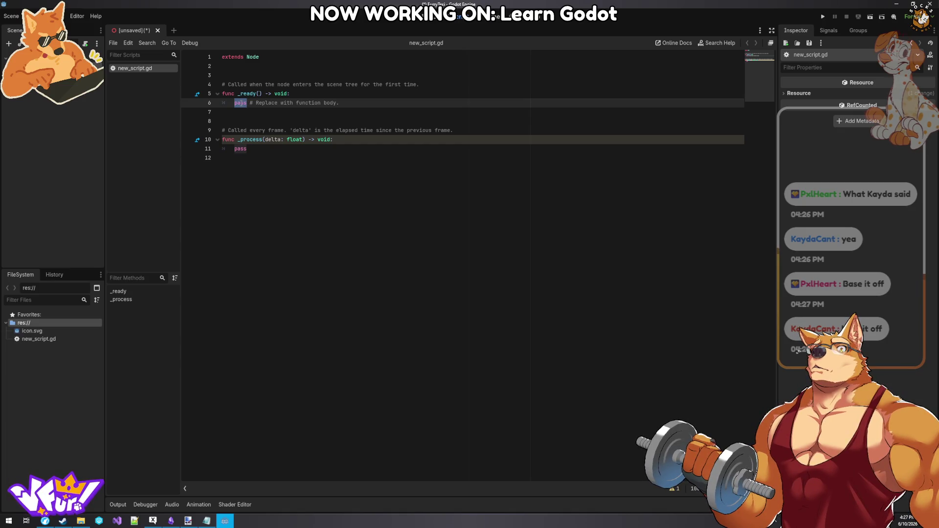
click(322, 94)
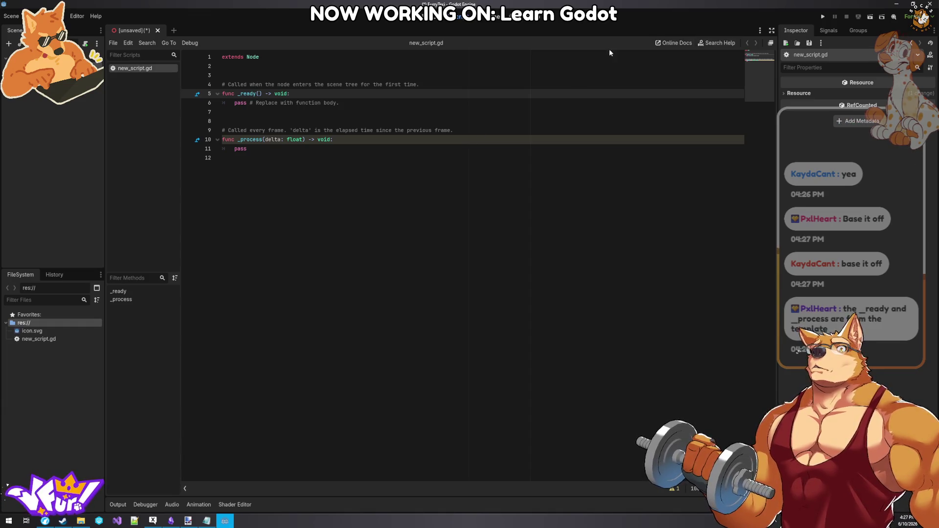
click(318, 58)
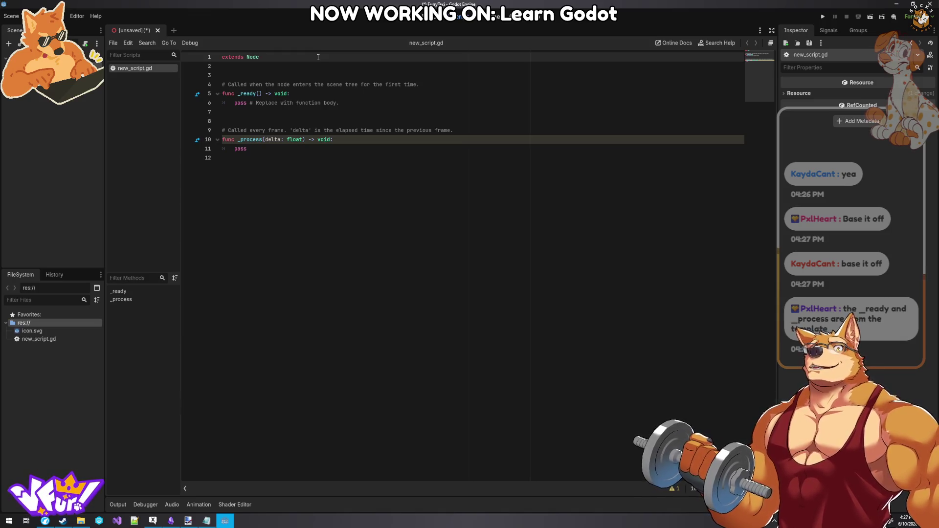
key(Return)
text(extend)
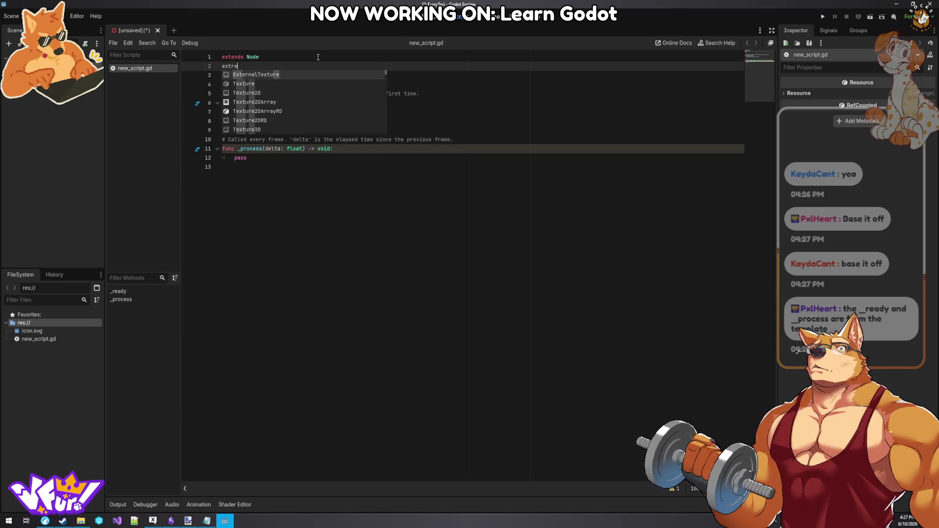
text(s)
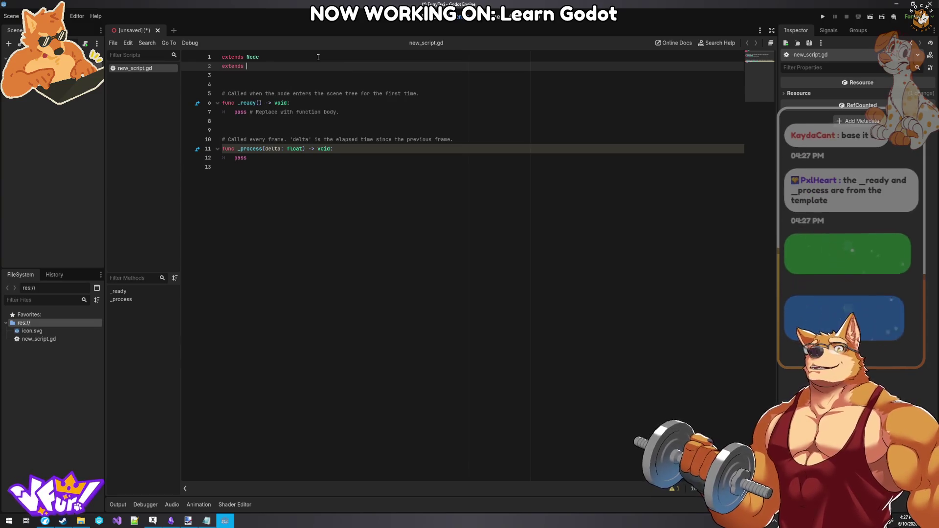
text( Texture2)
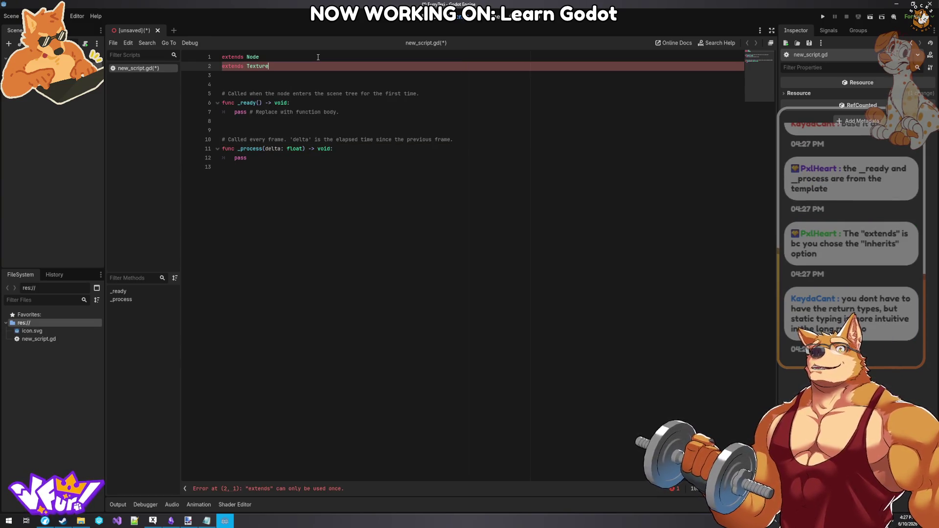
text(D)
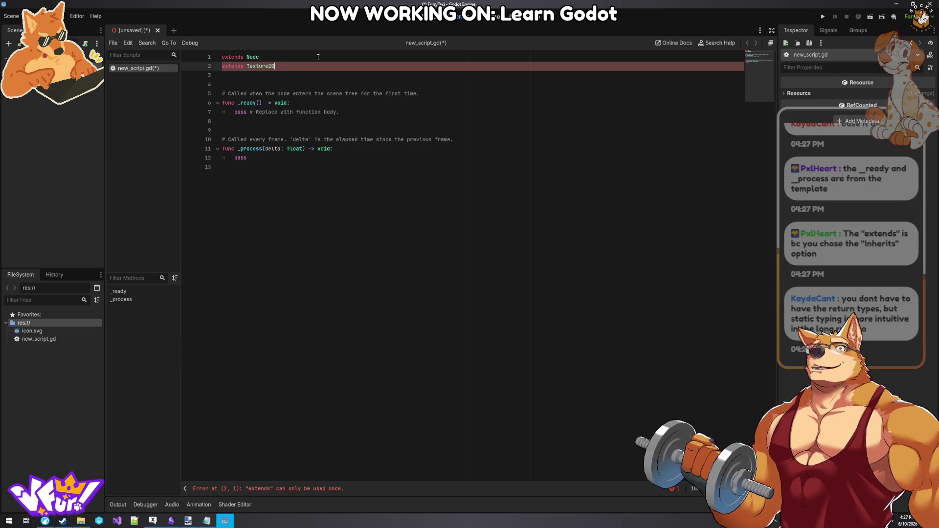
key(BackSpace)
key(BackSpace)
key(BackSpace)
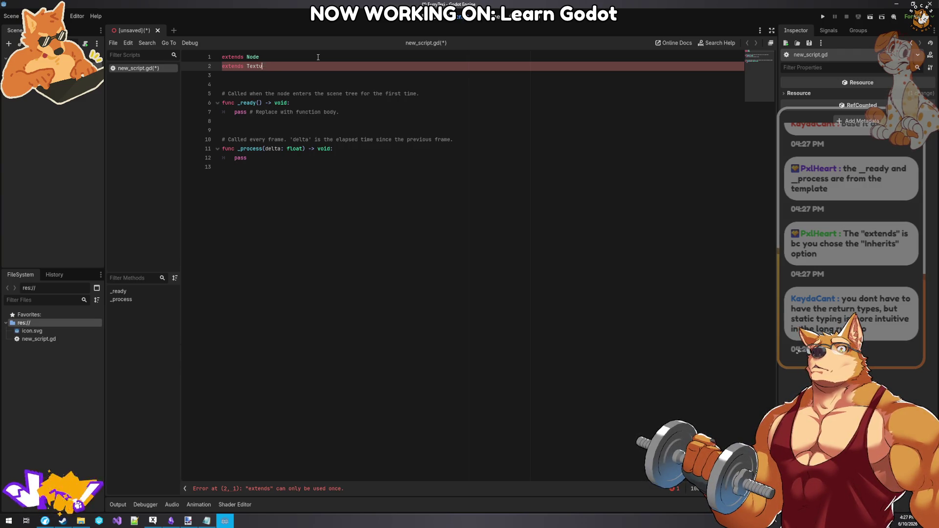
key(BackSpace)
key(BackSpace)
key(BackSpace)
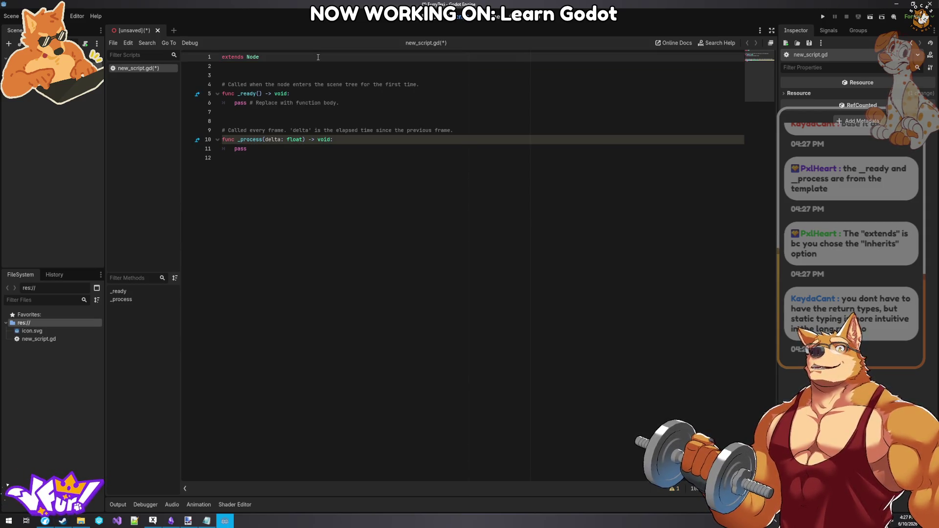
click(304, 93)
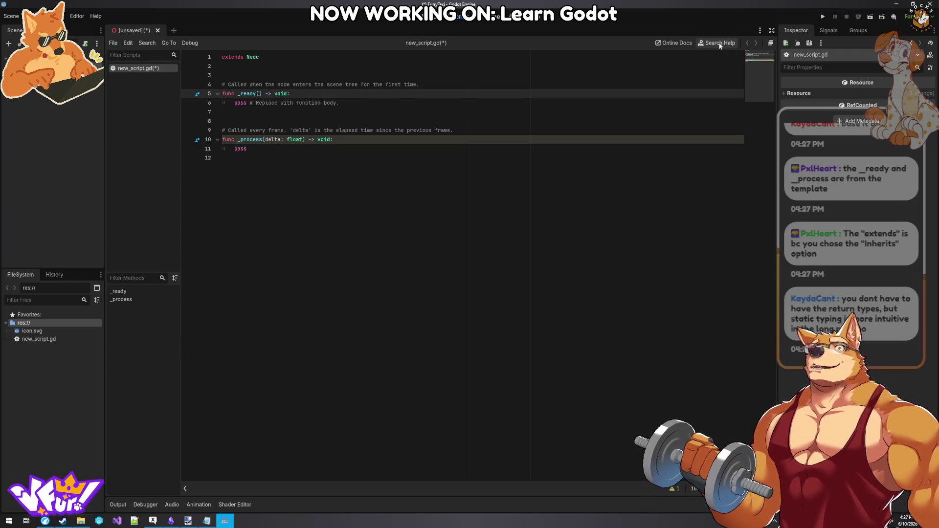
Open the online docs' 'I know how to make a game' path, then return to the Godot editor.
click(659, 44)
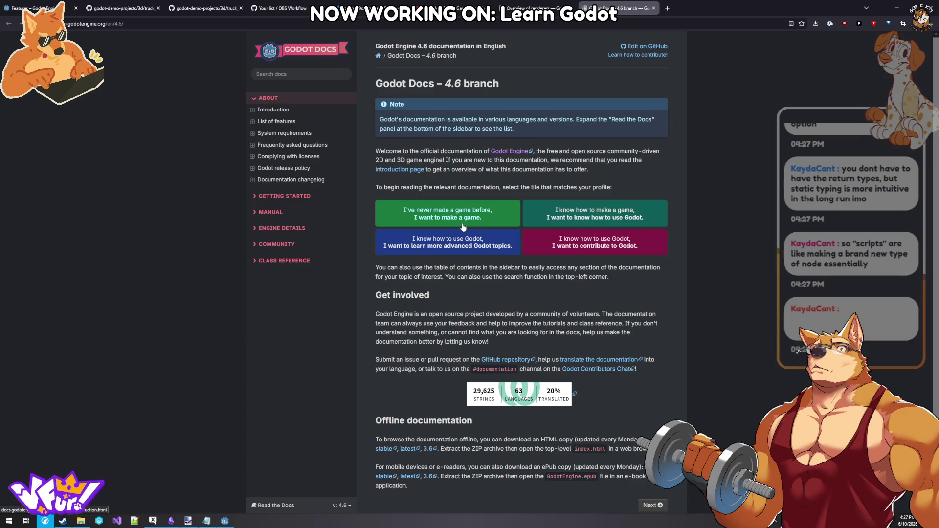
click(583, 222)
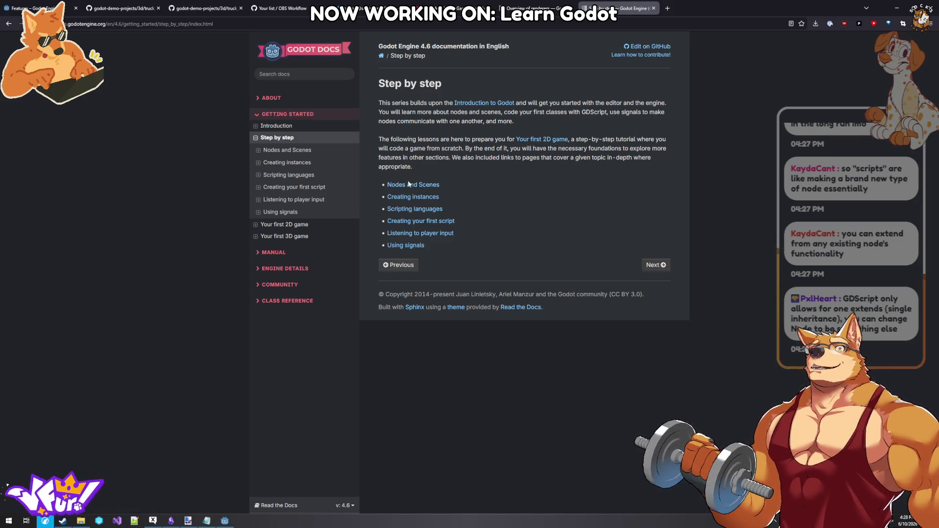
click(225, 520)
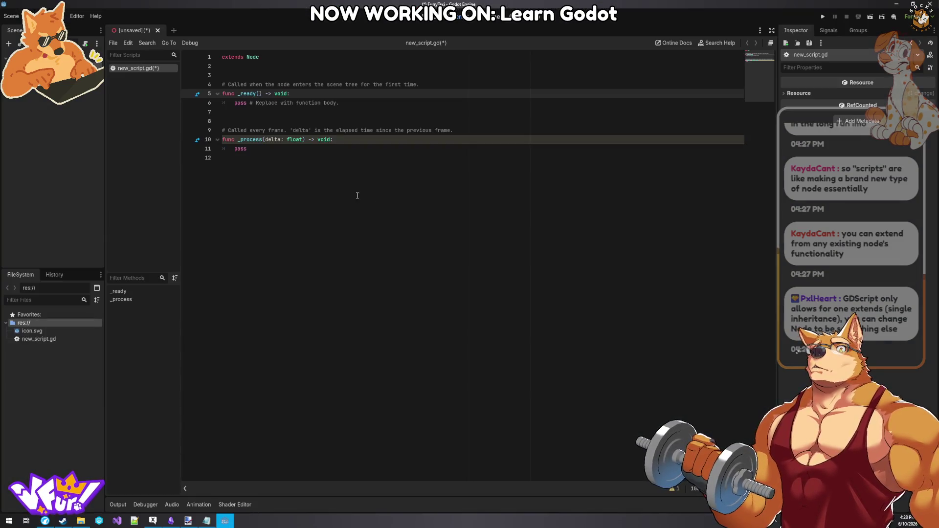
Quit the project to the Project List, discarding the unsaved scene.
click(11, 16)
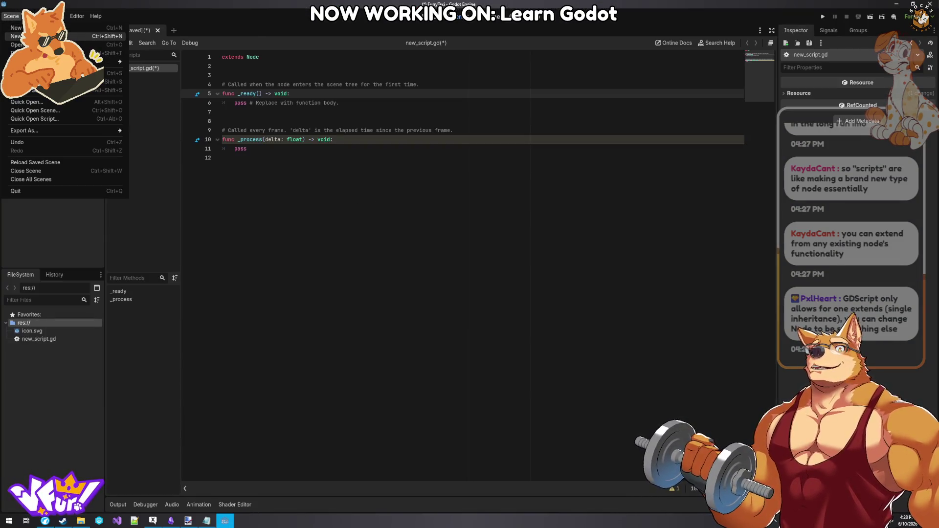
mouse_move(47, 132)
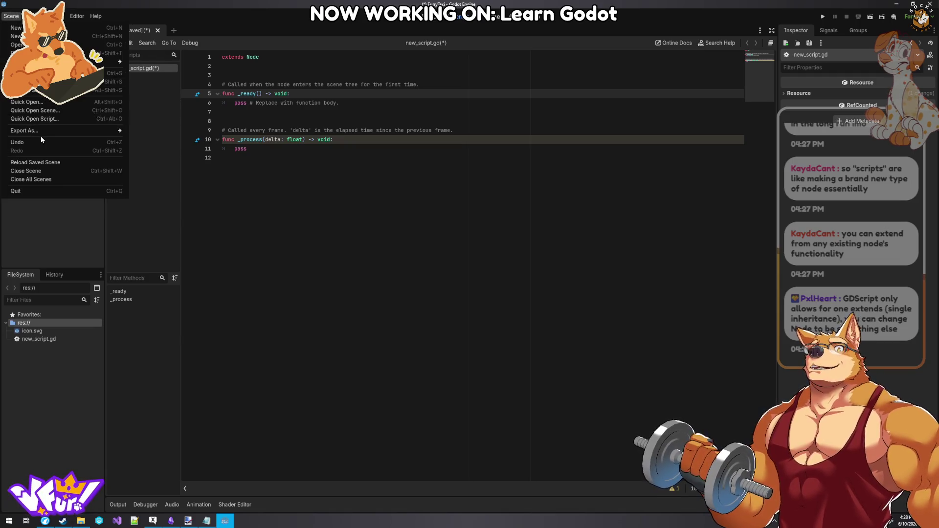
mouse_move(64, 62)
mouse_move(37, 16)
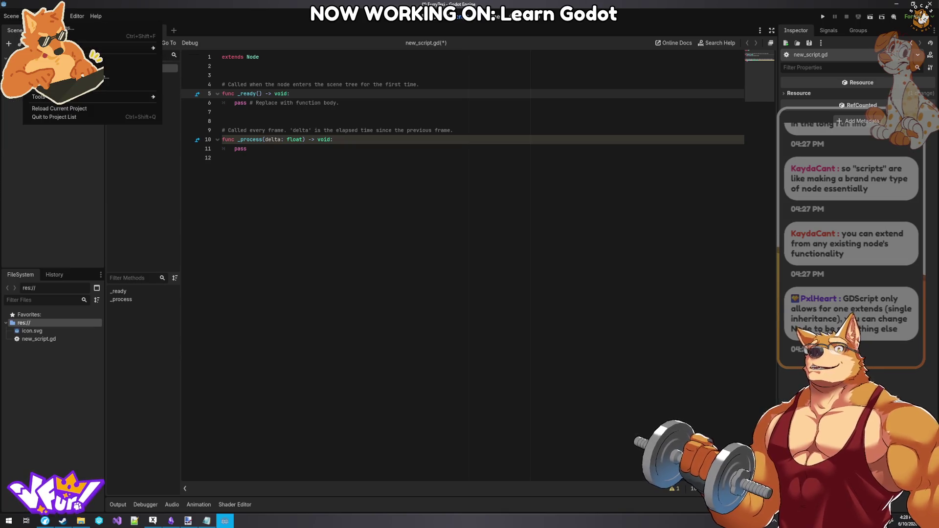
click(57, 116)
click(511, 279)
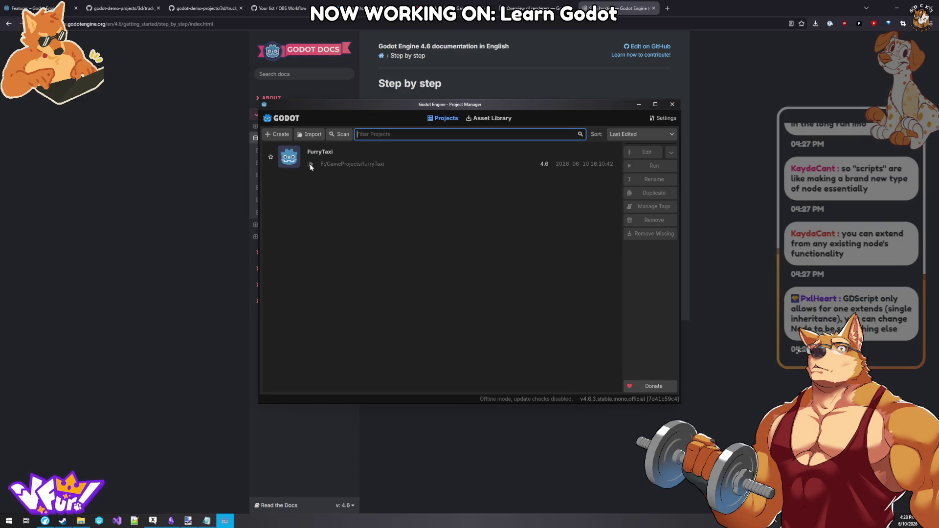
Create project 'Test' in F:/GameProjects with version control metadata None, then return to the docs.
click(281, 136)
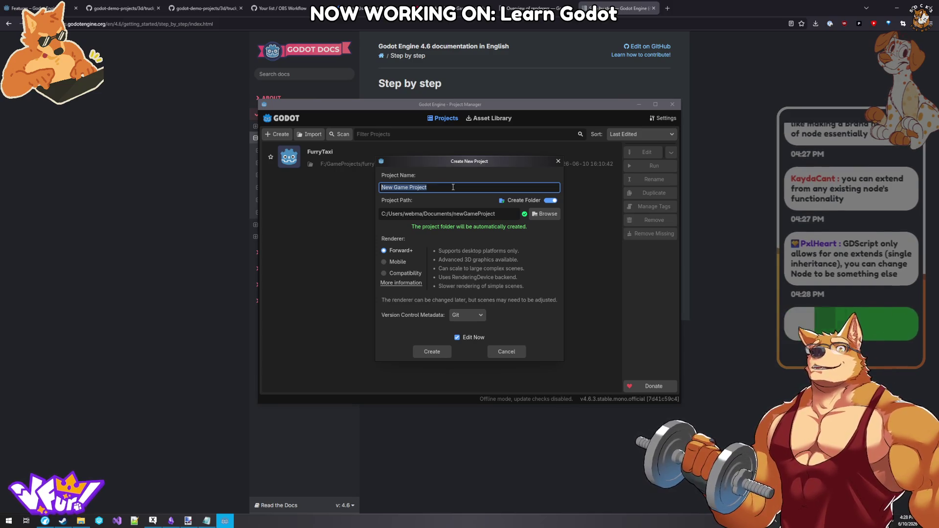
text(Test)
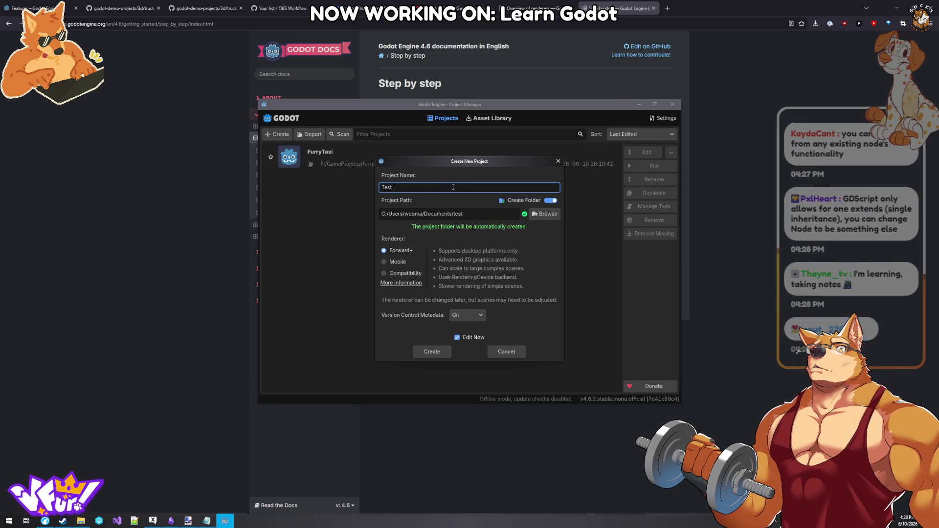
click(547, 215)
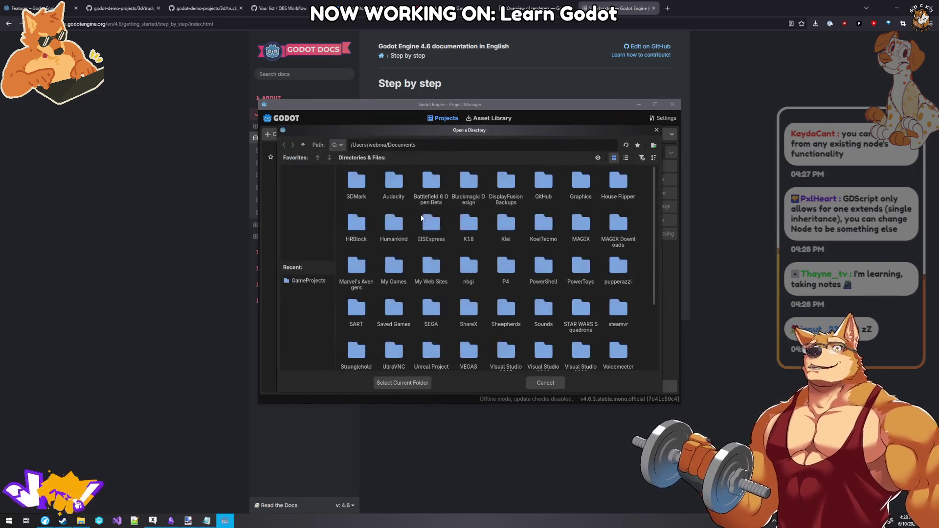
click(311, 281)
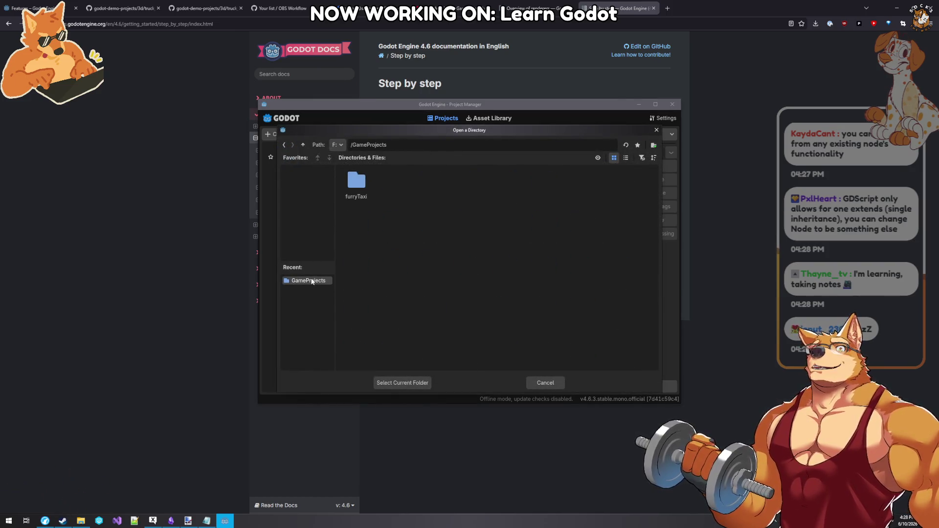
click(412, 383)
key(Tab)
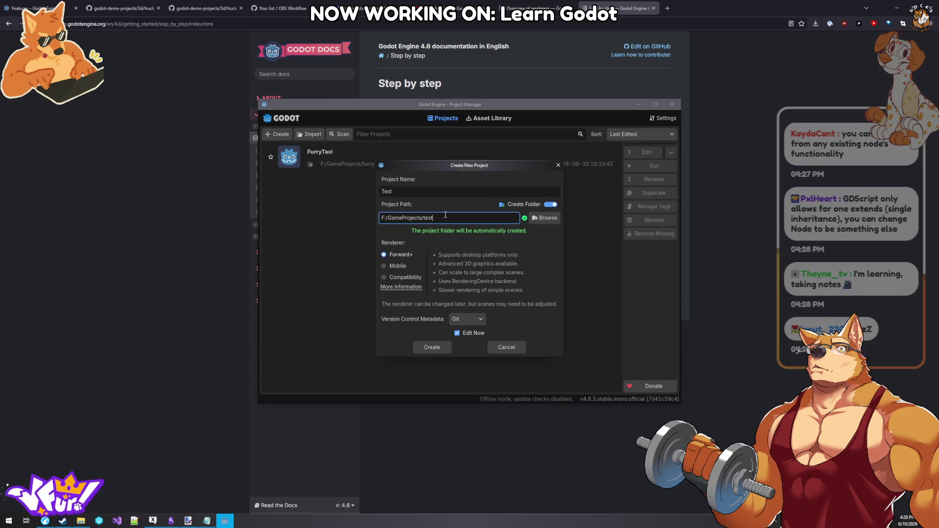
click(467, 319)
click(459, 335)
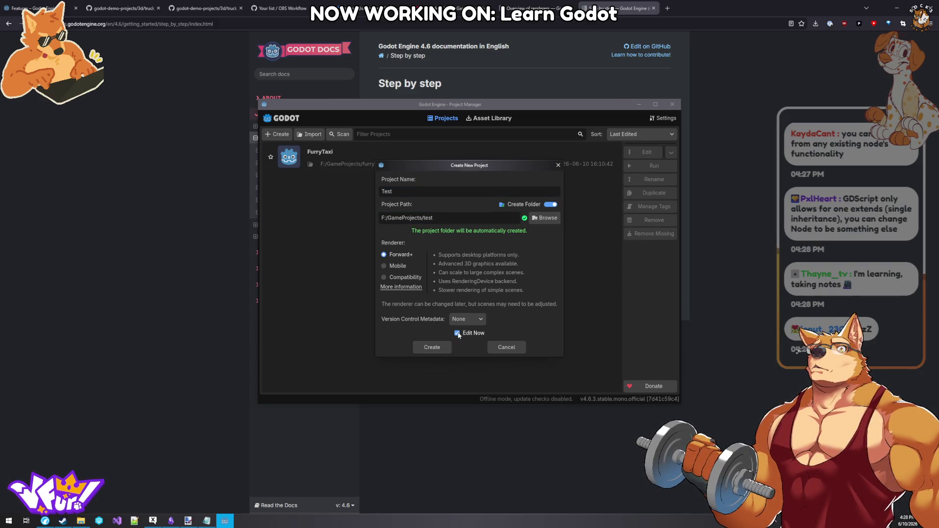
click(431, 348)
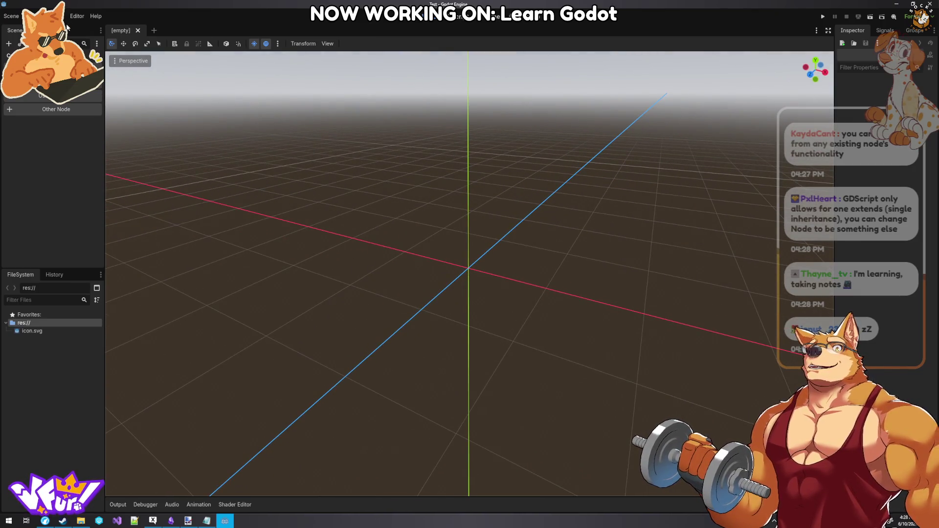
click(49, 521)
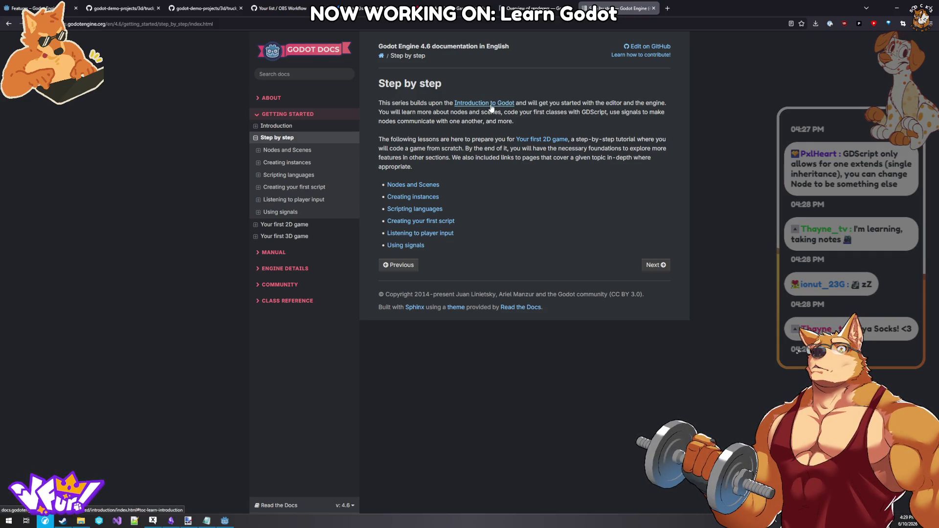
Open Your first 2D game in a new tab and go to the Introduction to Godot article.
click(256, 126)
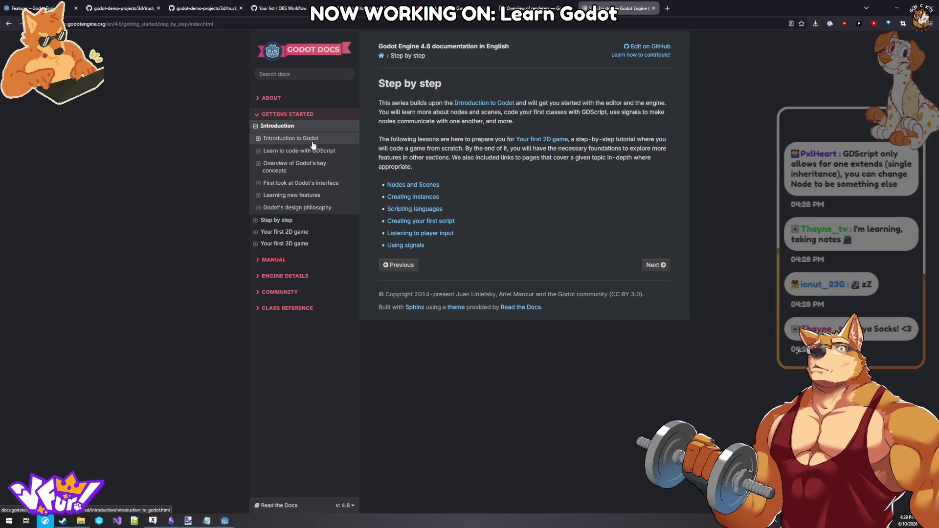
middle_click(537, 141)
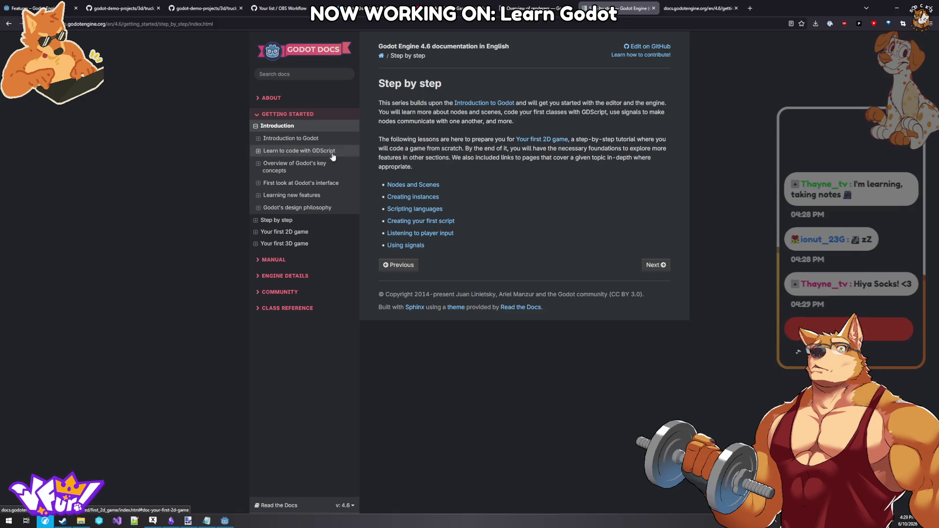
click(262, 126)
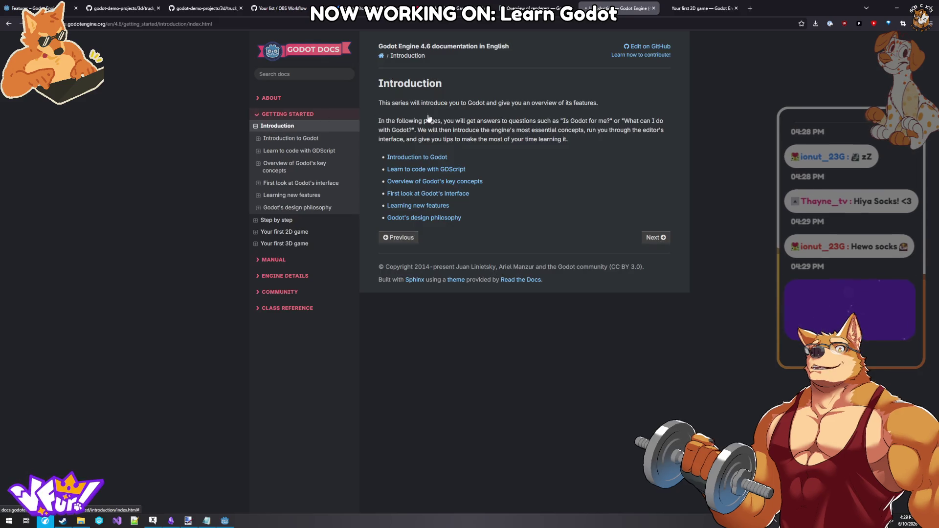
click(292, 139)
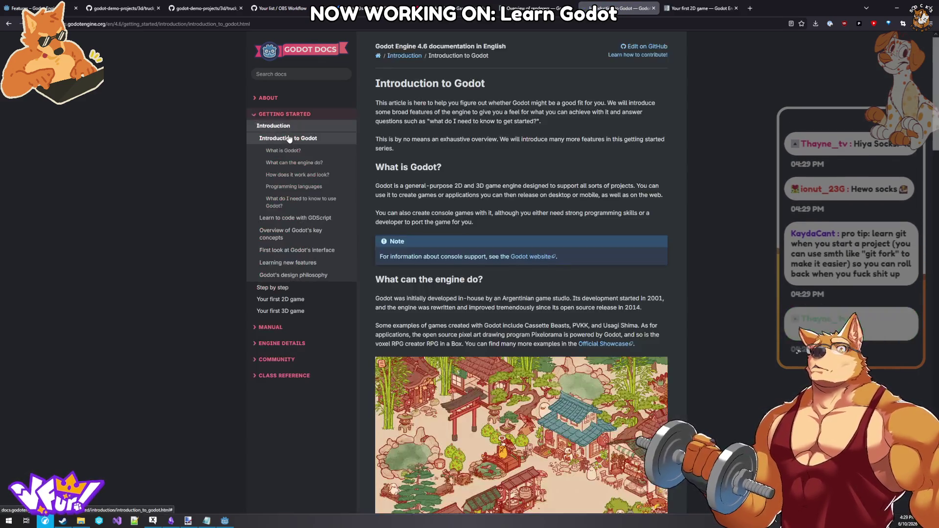
Skim the article, then open Learn to code with GDScript at its GDScript app section.
scroll(450, 227, down, 15)
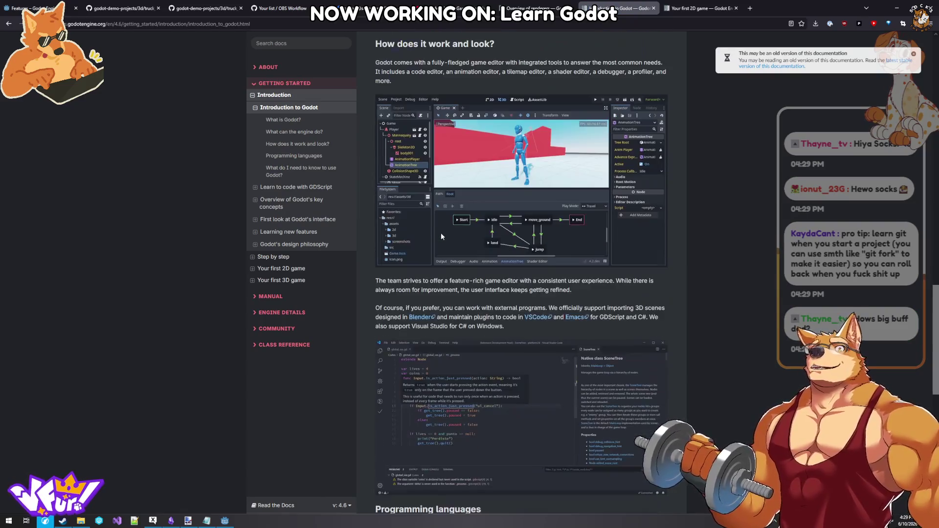
scroll(439, 237, down, 5)
scroll(438, 234, up, 5)
scroll(437, 233, down, 4)
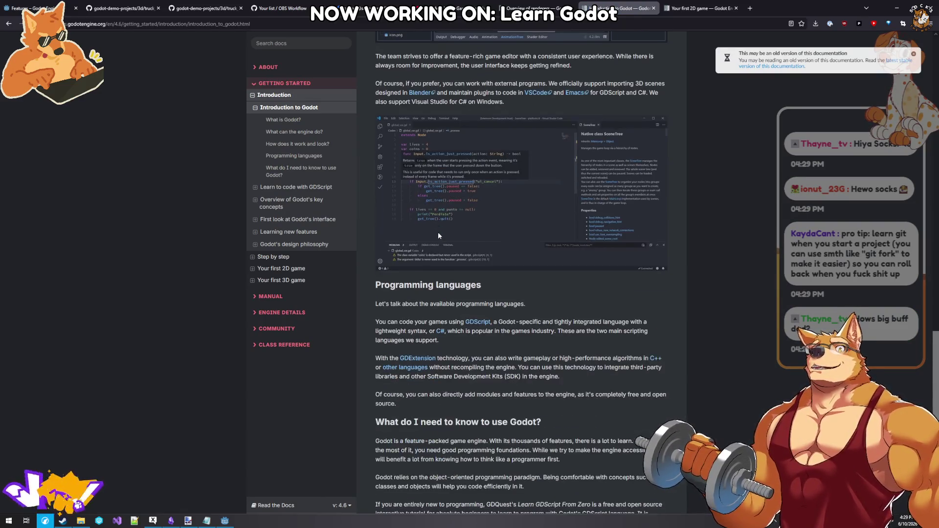
scroll(438, 237, down, 6)
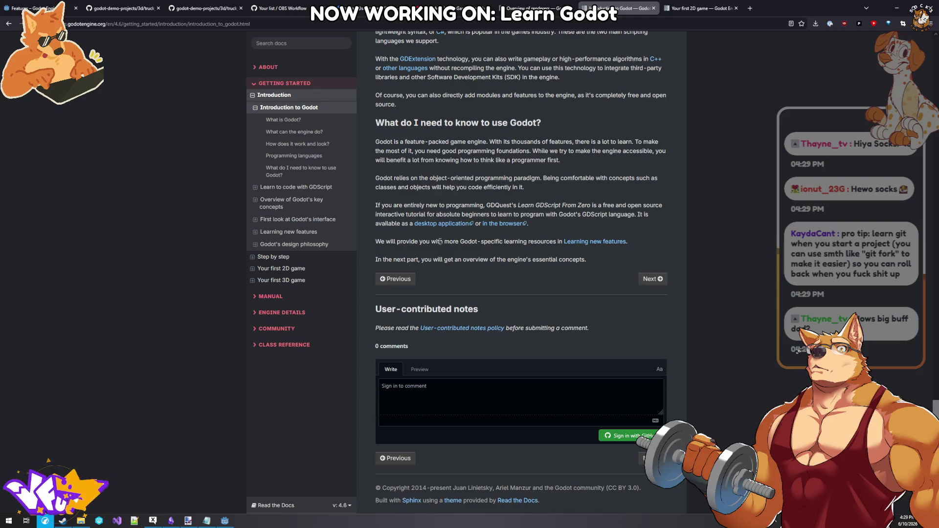
scroll(411, 206, up, 2)
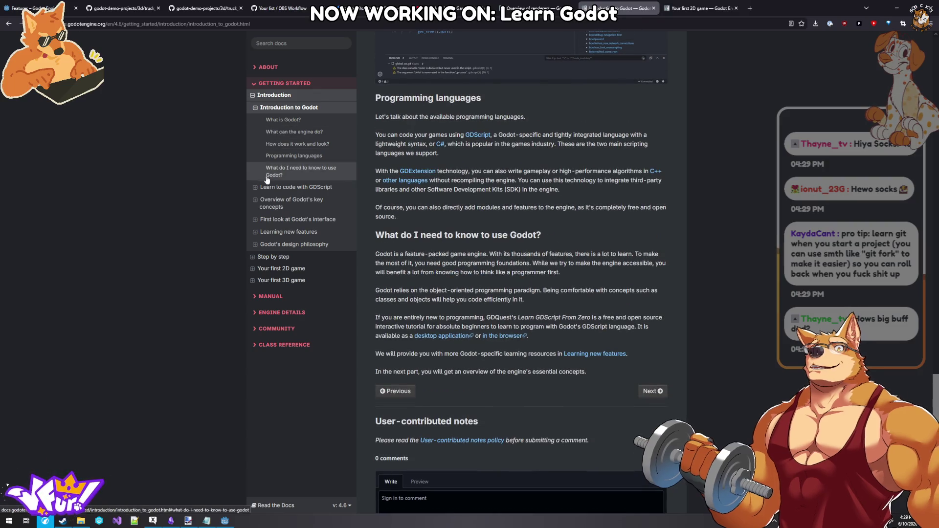
click(254, 187)
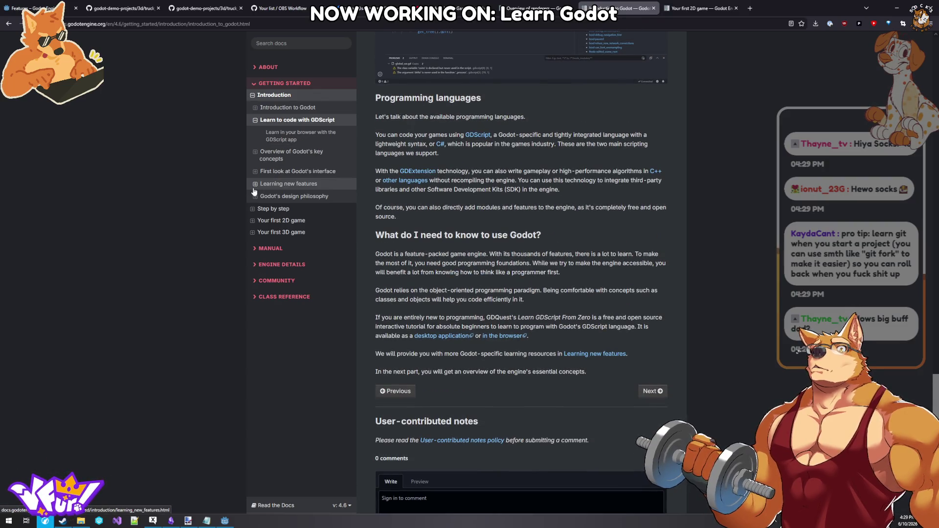
click(292, 139)
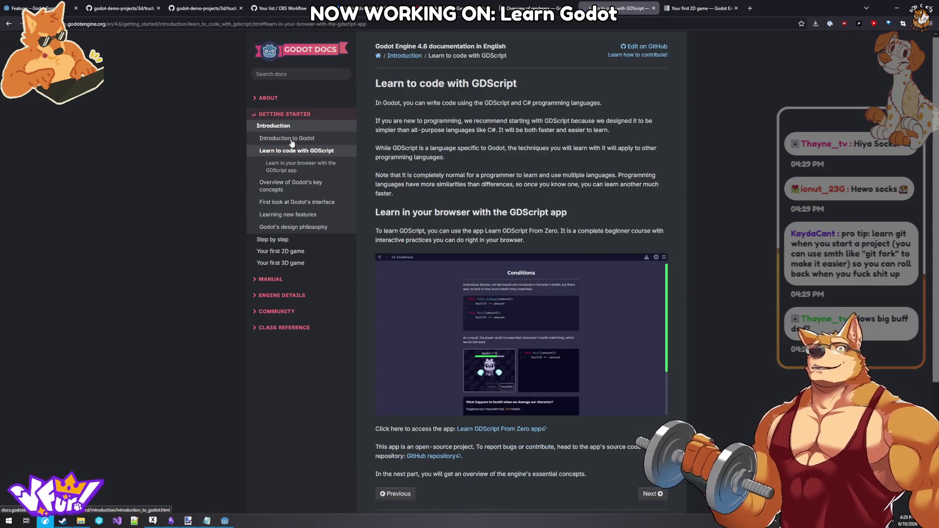
Open the Scenes section of Overview of Godot's key concepts.
scroll(476, 225, up, 3)
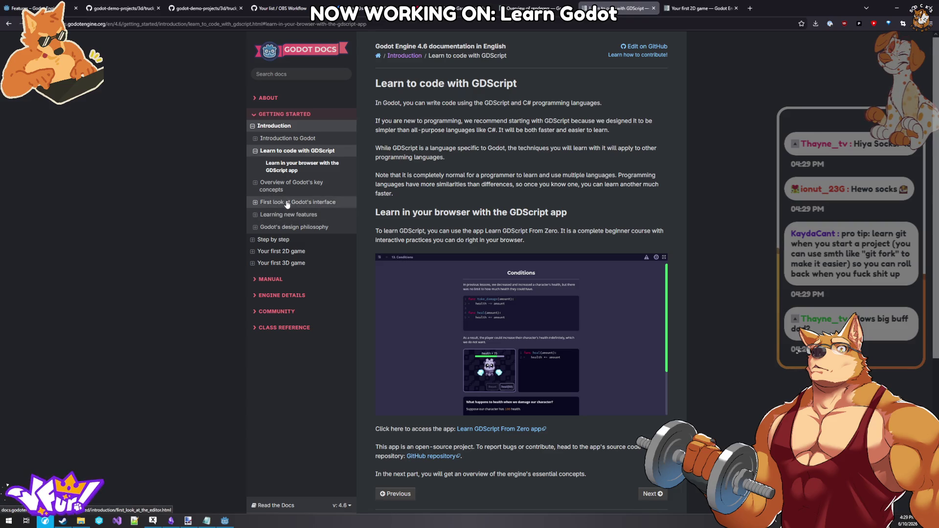
click(255, 185)
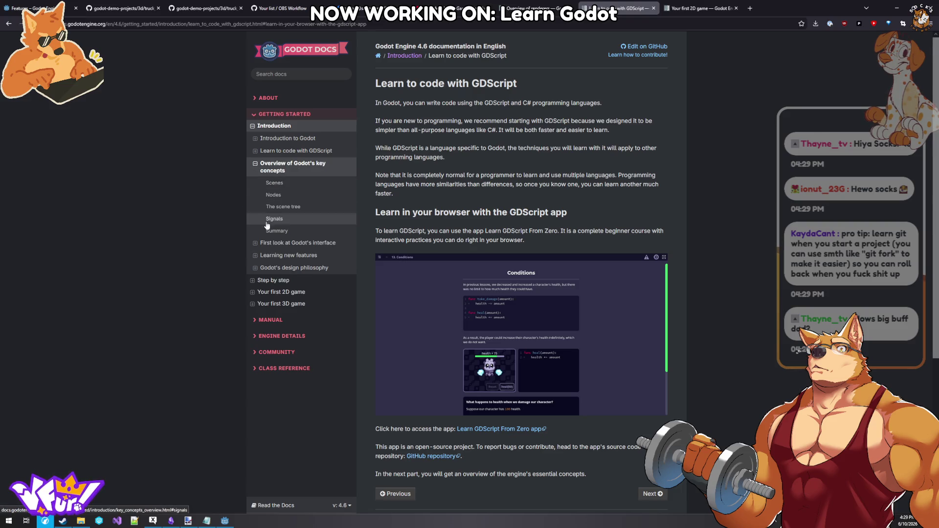
click(278, 188)
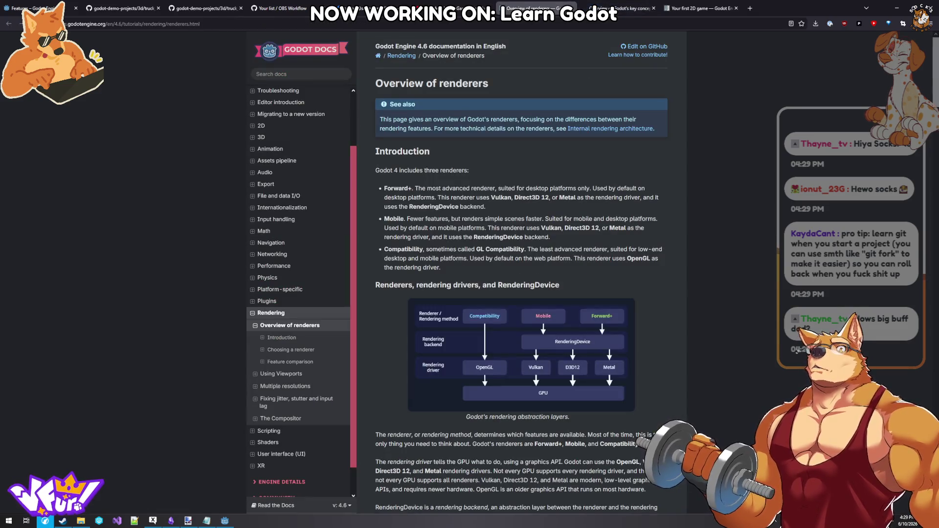
Go back through the browser history to the Godot 4.6 docs home page.
right_click(9, 22)
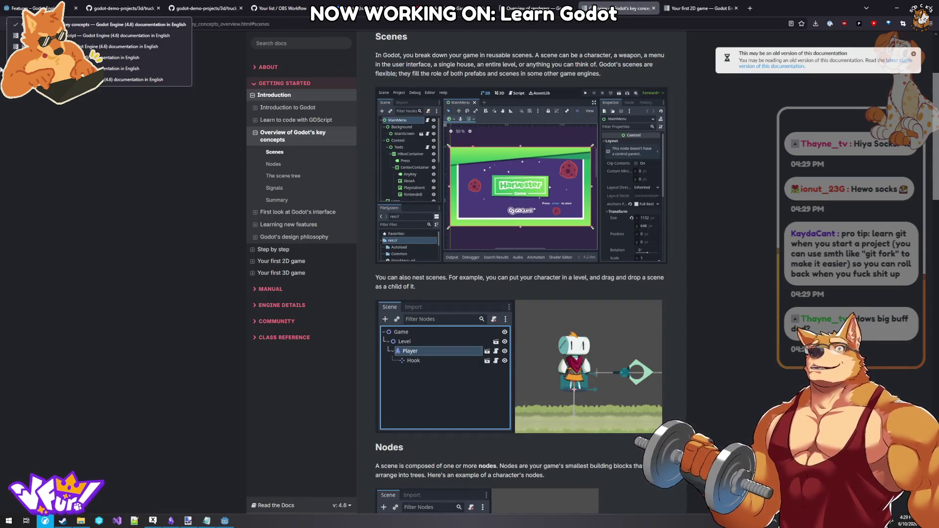
right_click(10, 25)
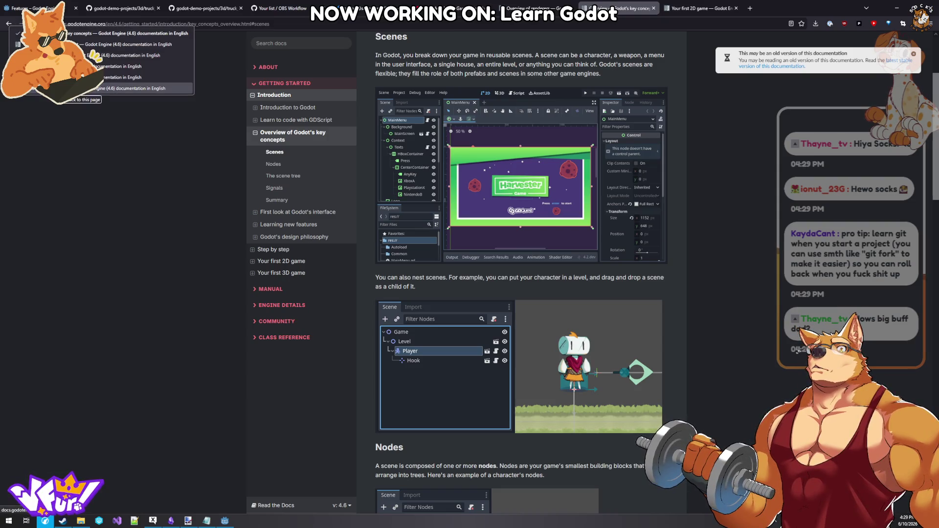
click(137, 88)
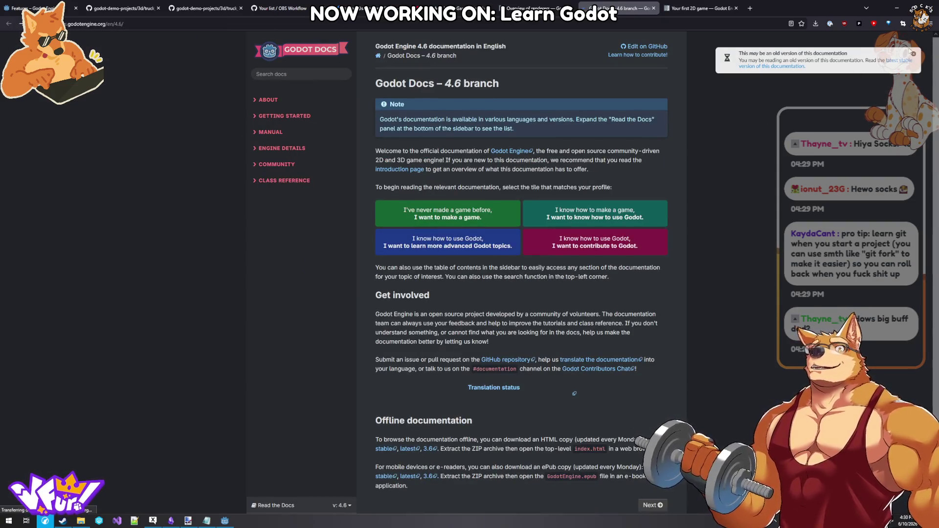
Switch to the latest stable docs and open First look at Godot's interface under Introduction.
click(896, 61)
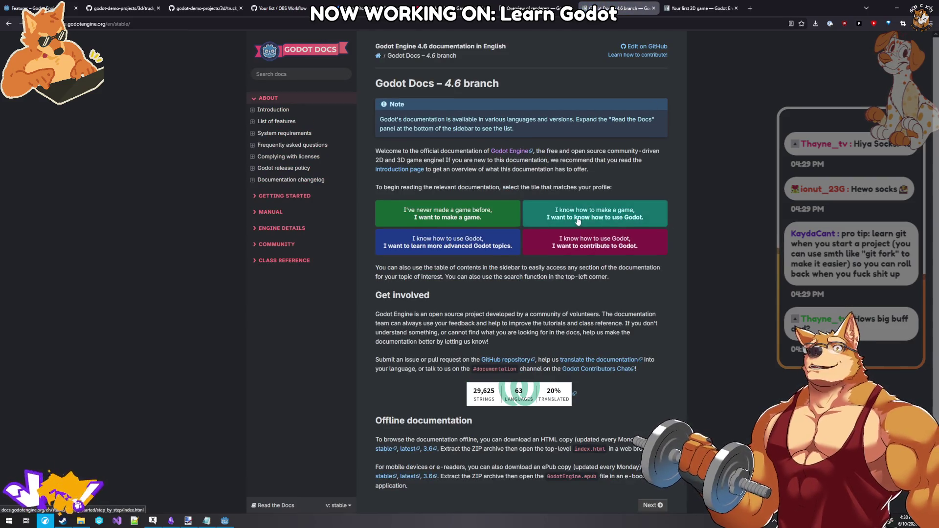
click(614, 213)
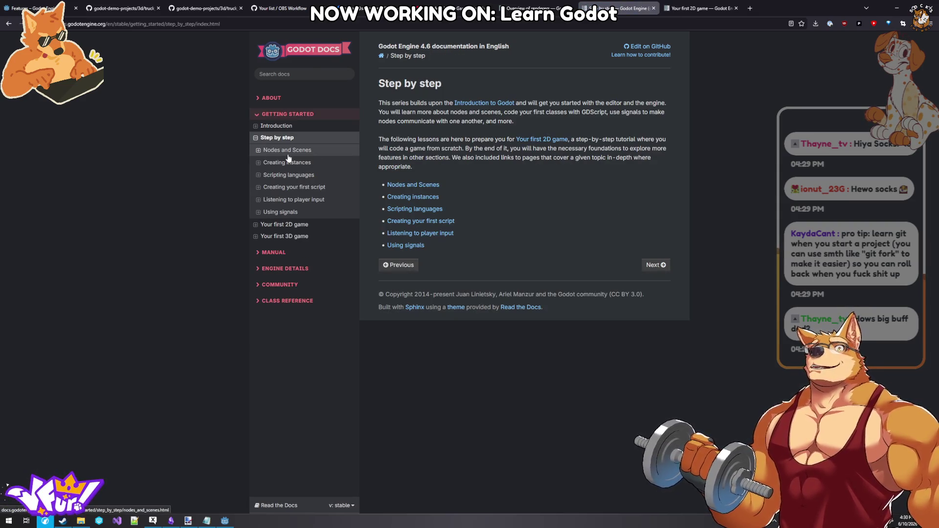
click(263, 127)
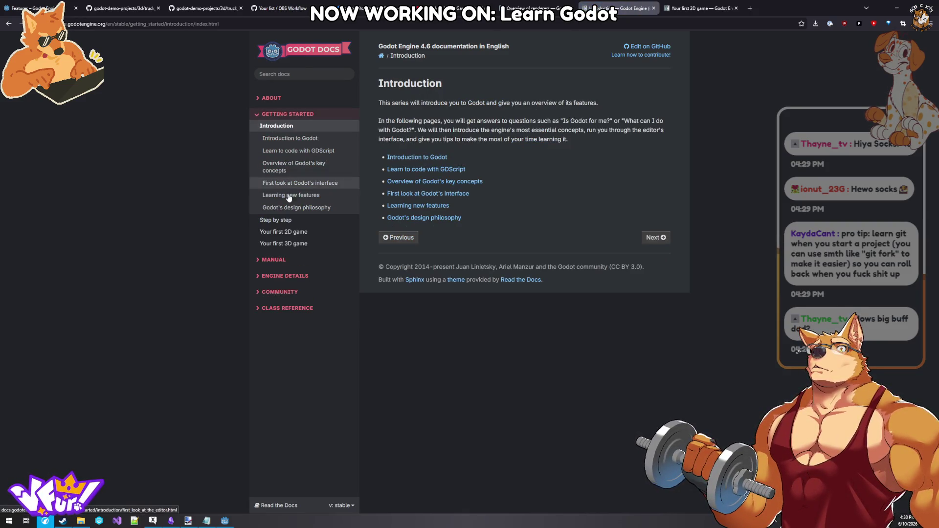
click(274, 184)
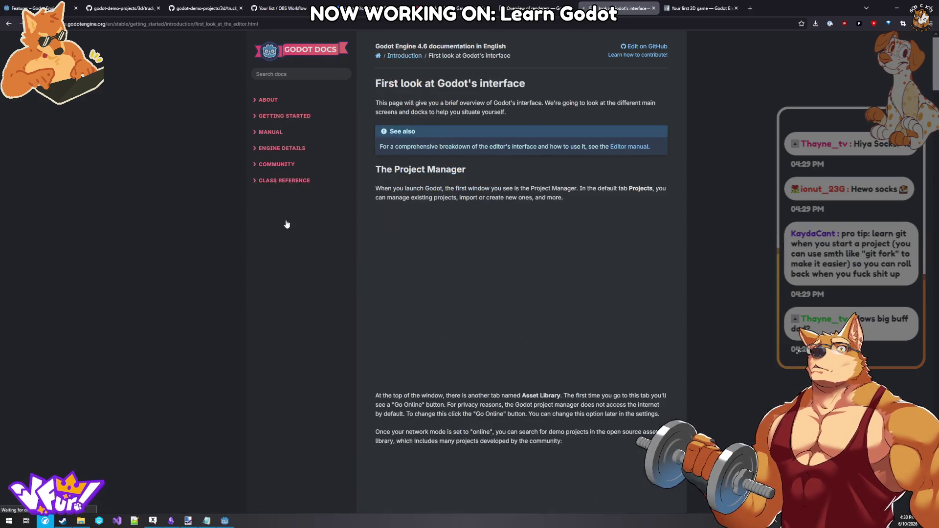
Read through the First look page, then open Overview of Godot's key concepts under Learning new features.
scroll(481, 292, down, 15)
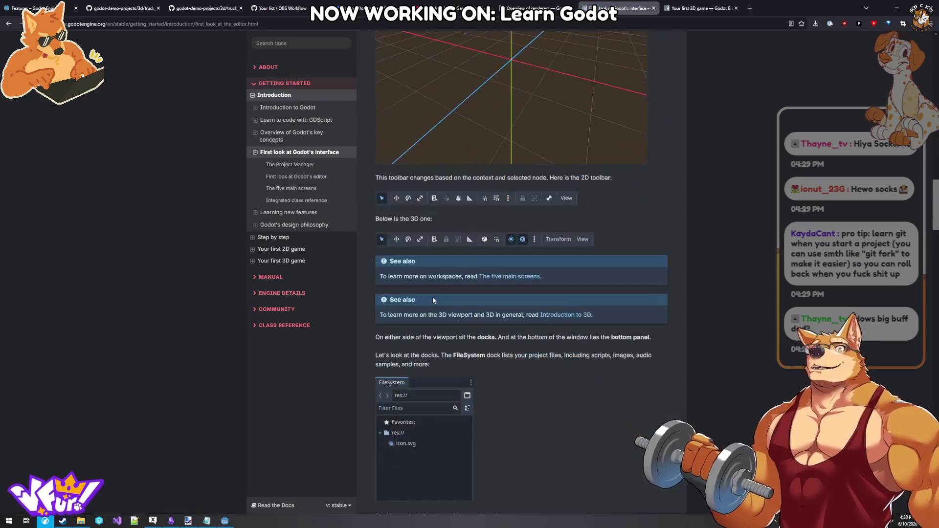
scroll(433, 299, down, 10)
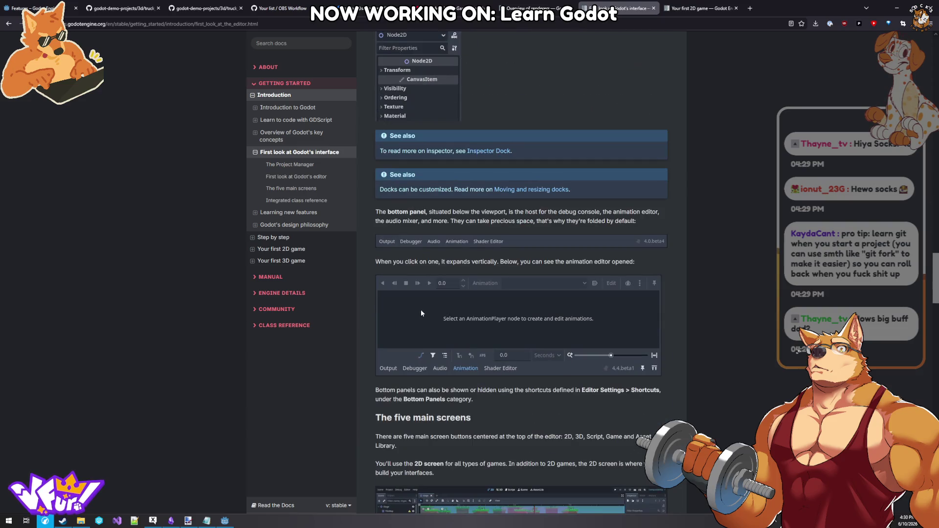
scroll(421, 313, down, 8)
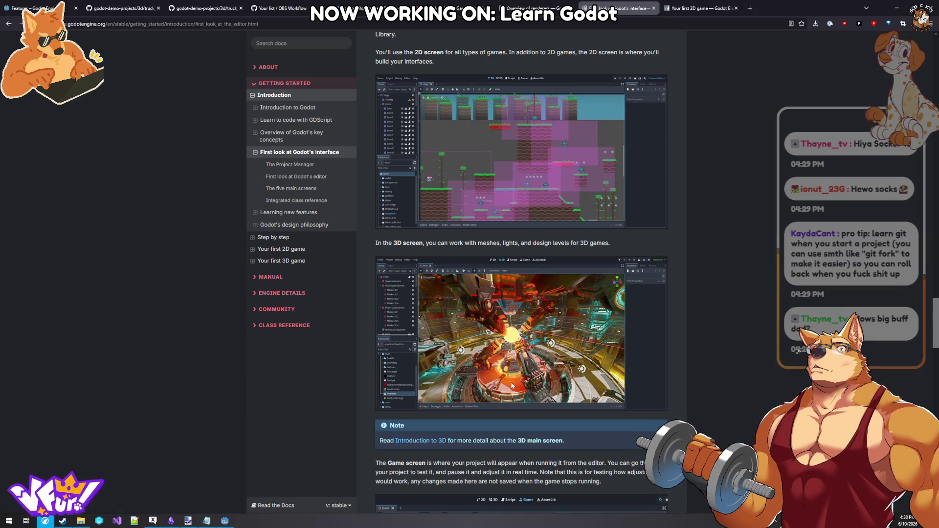
scroll(512, 386, down, 6)
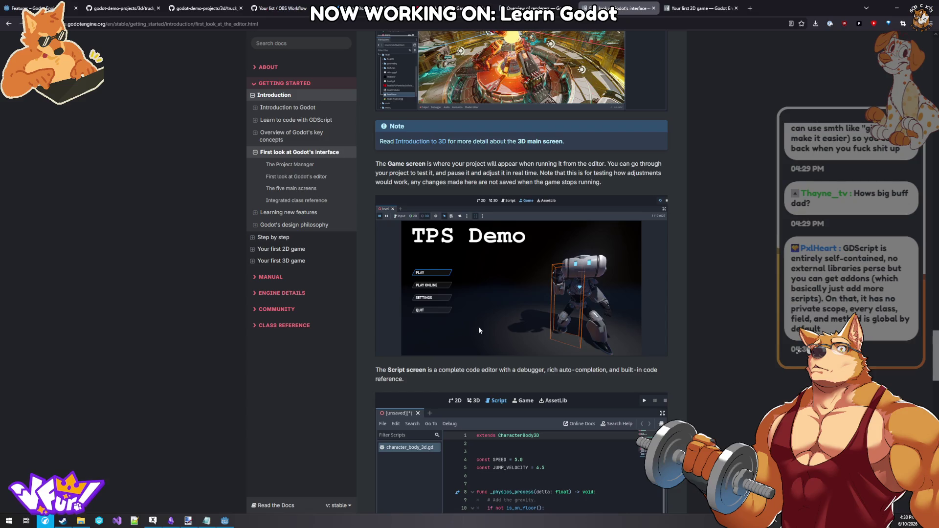
scroll(479, 330, down, 5)
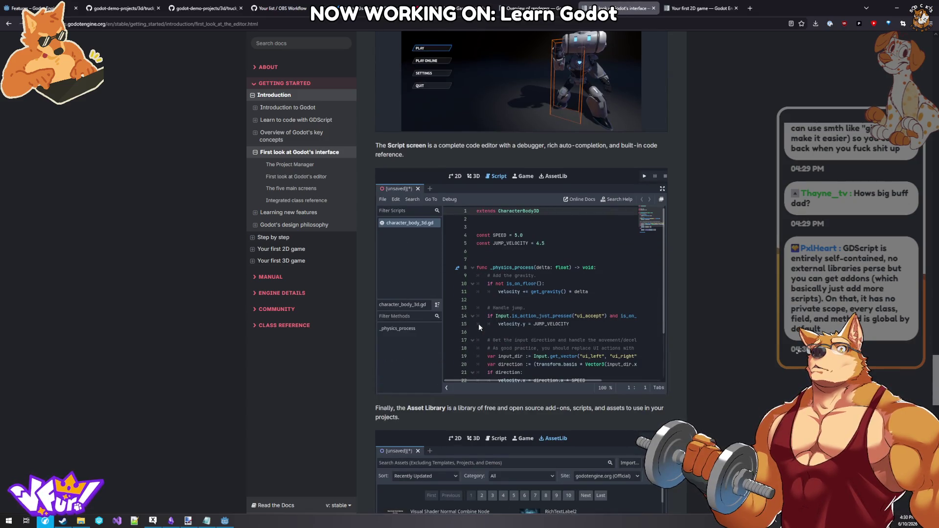
scroll(478, 327, down, 18)
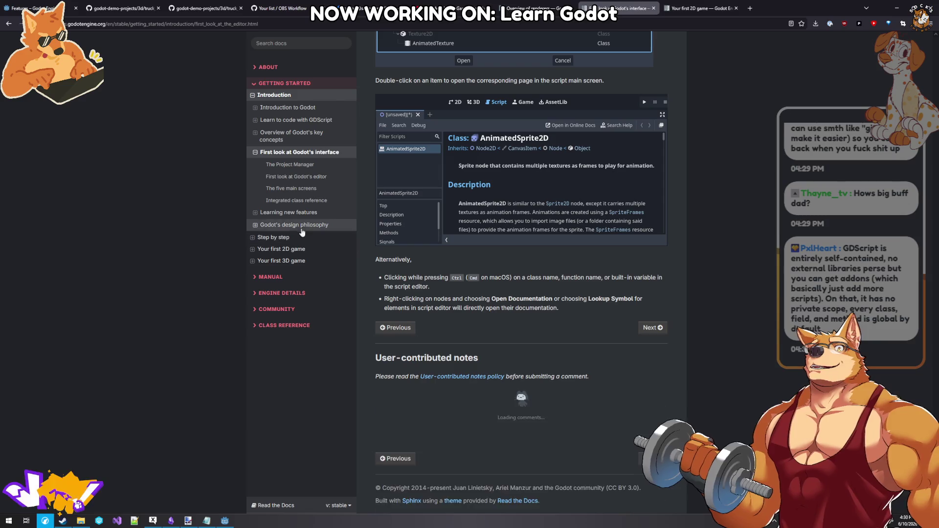
click(256, 214)
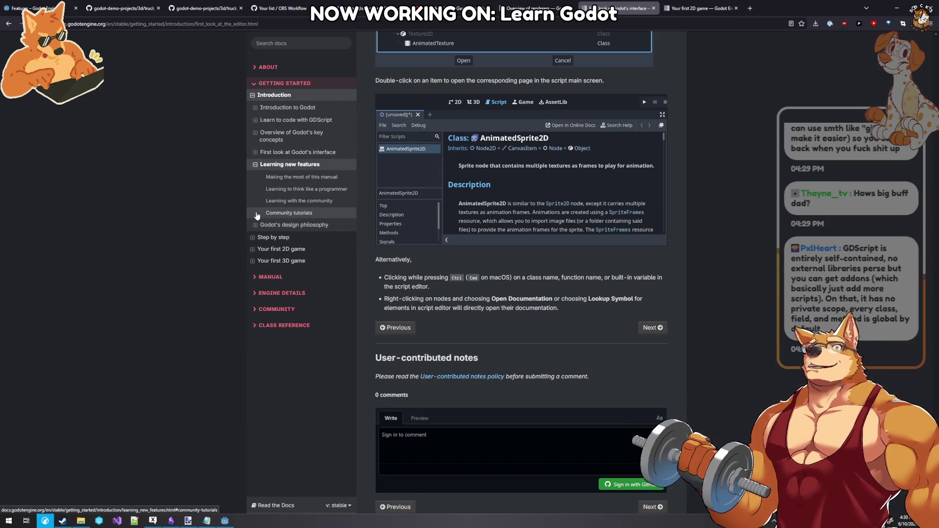
click(277, 136)
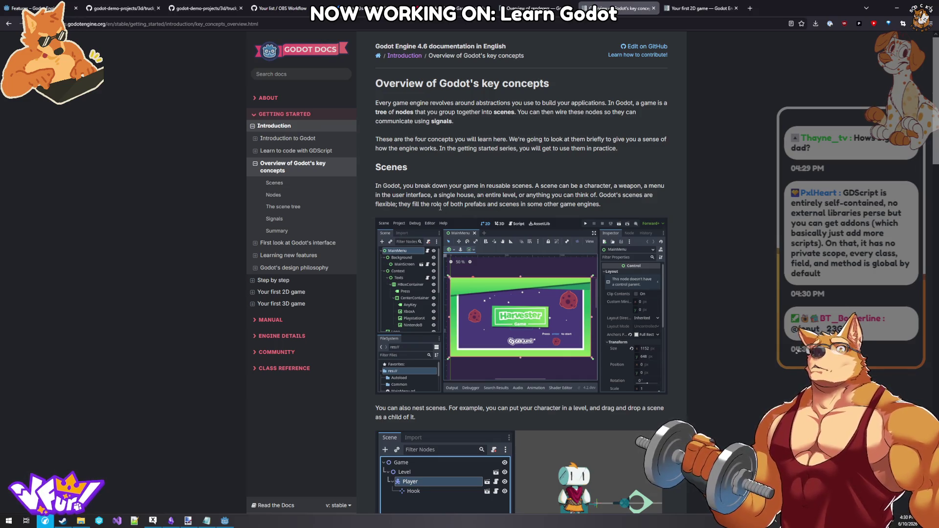
drag(428, 203, 611, 203)
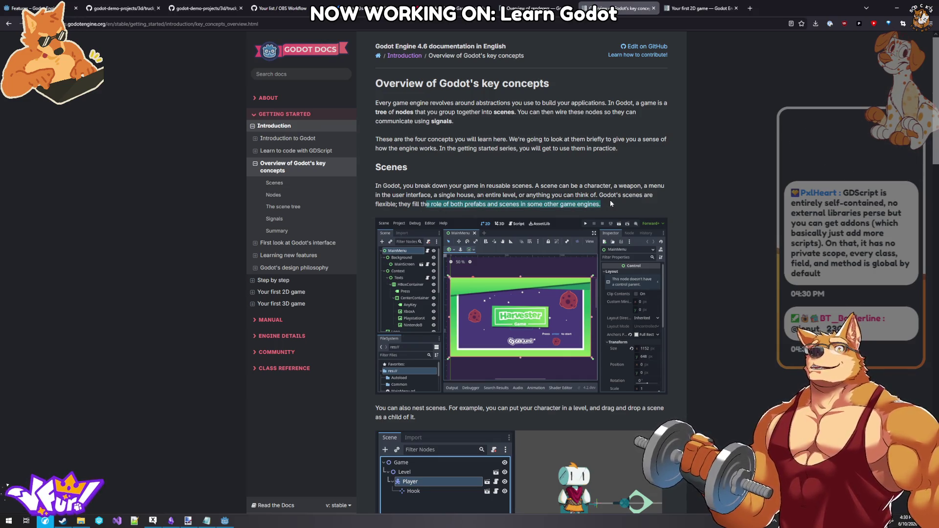
mouse_move(499, 204)
mouse_down()
mouse_move(574, 207)
mouse_move(398, 210)
mouse_up()
click(712, 212)
scroll(710, 334, down, 3)
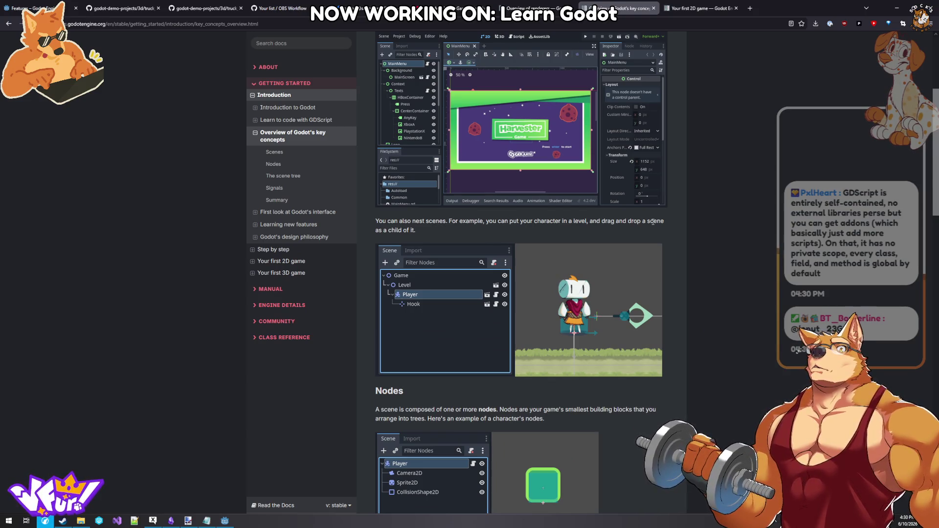
scroll(653, 221, up, 4)
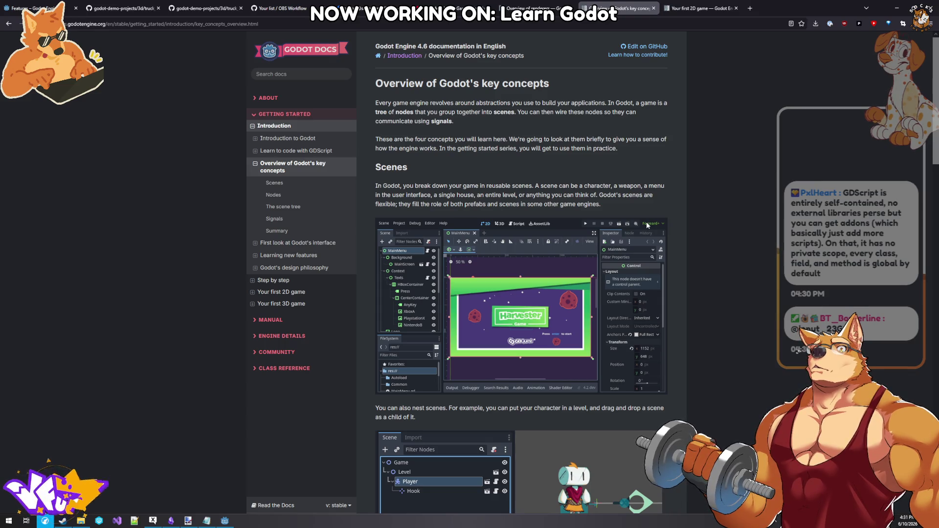
scroll(647, 225, down, 8)
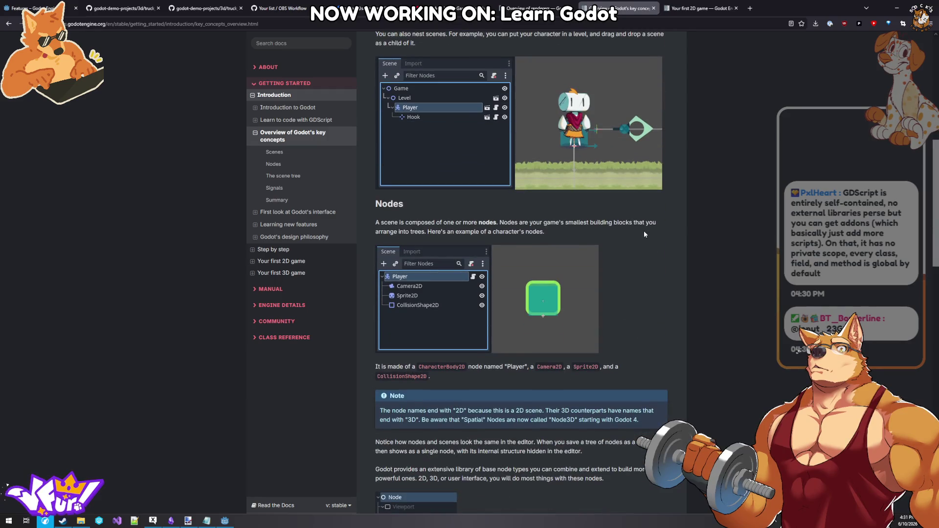
scroll(644, 234, up, 5)
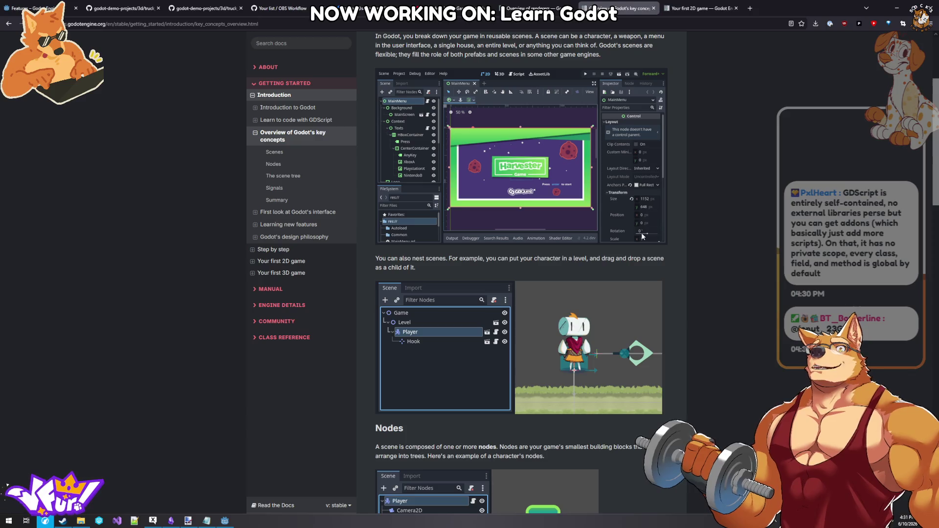
scroll(644, 233, down, 3)
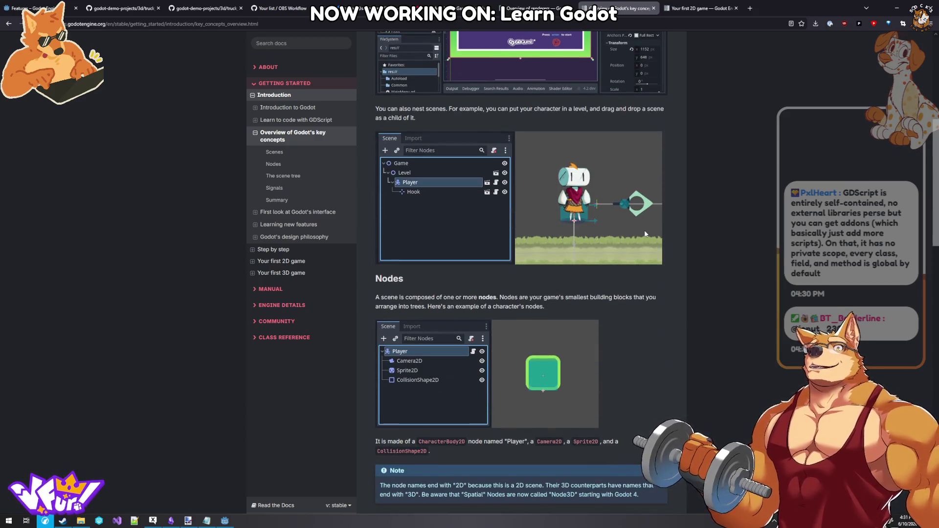
scroll(643, 235, down, 2)
scroll(642, 236, down, 3)
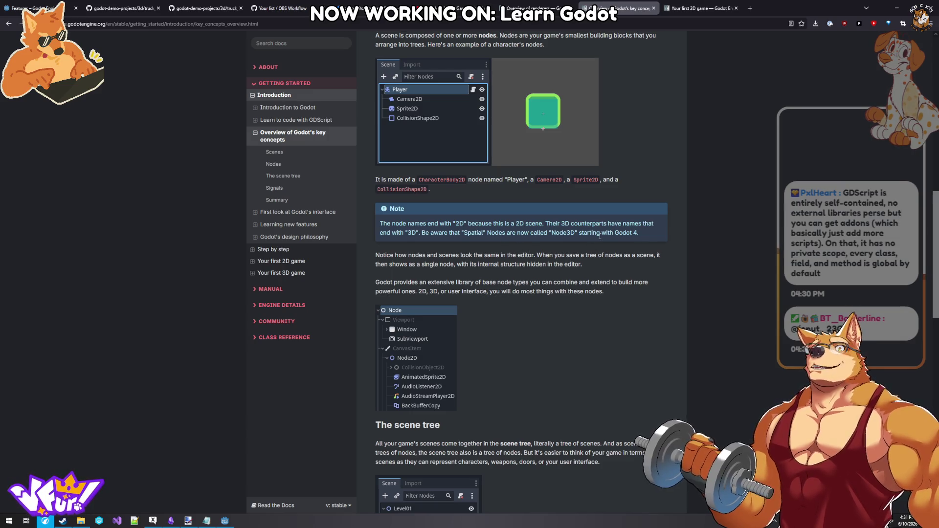
scroll(510, 269, down, 2)
scroll(511, 272, down, 2)
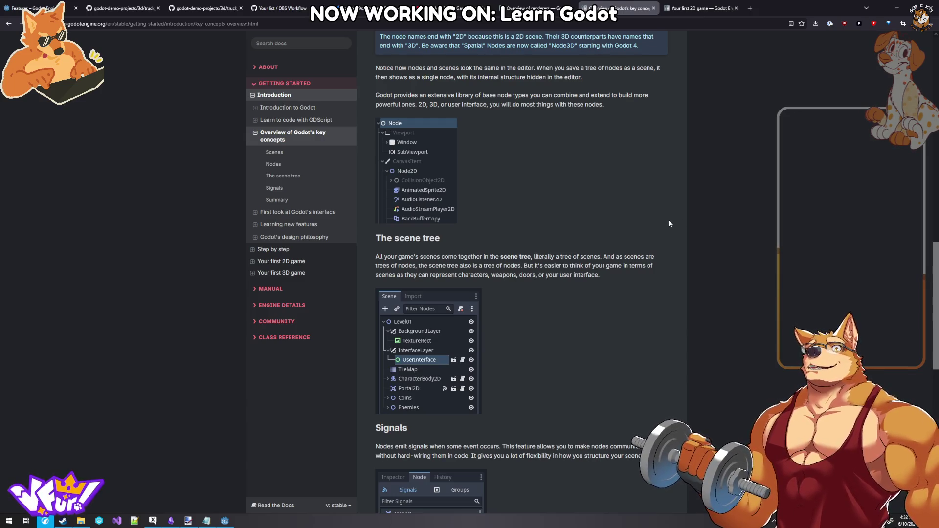
Read the key concepts article down to its Summary, then bring the Godot editor forward.
scroll(610, 231, down, 4)
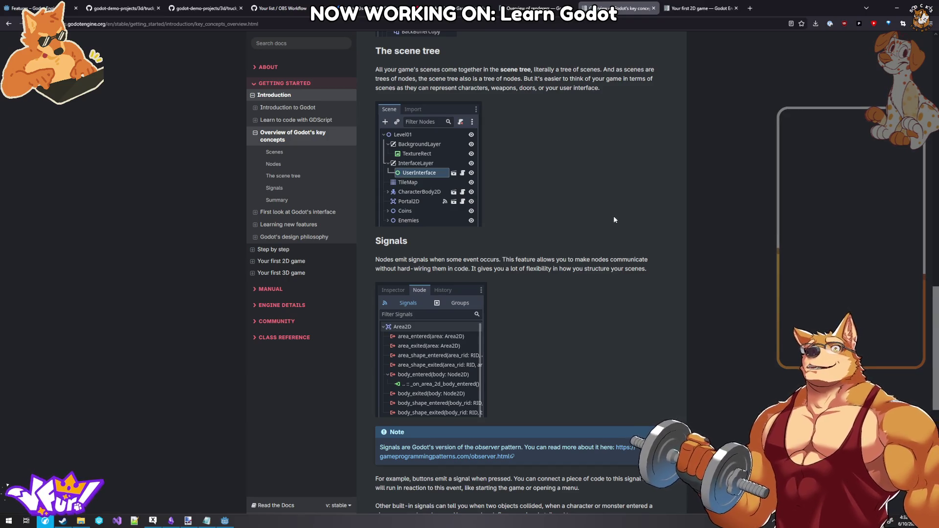
scroll(615, 217, up, 2)
scroll(615, 215, up, 2)
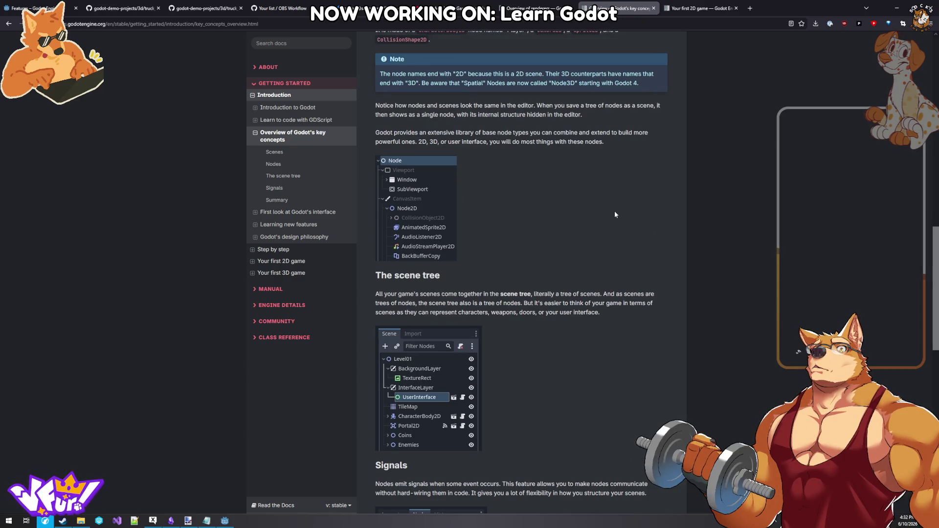
scroll(615, 215, down, 3)
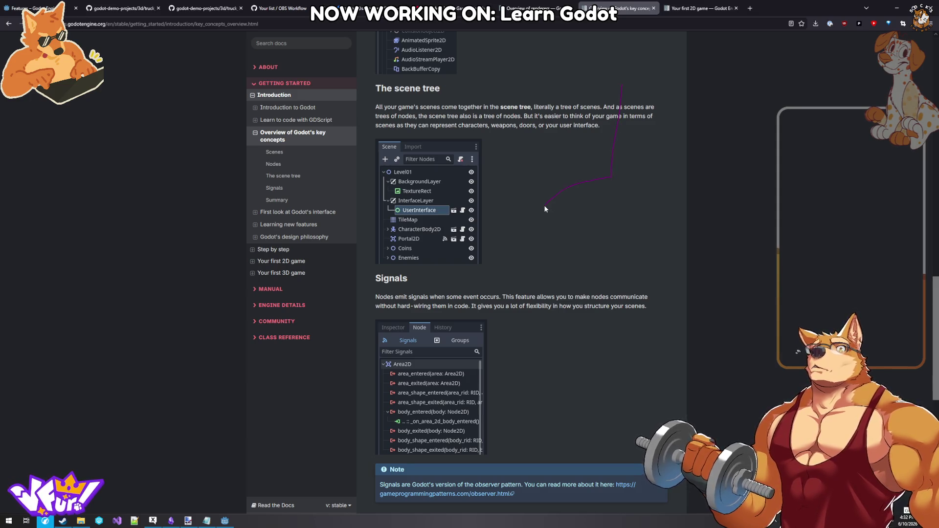
drag(509, 351, 461, 470)
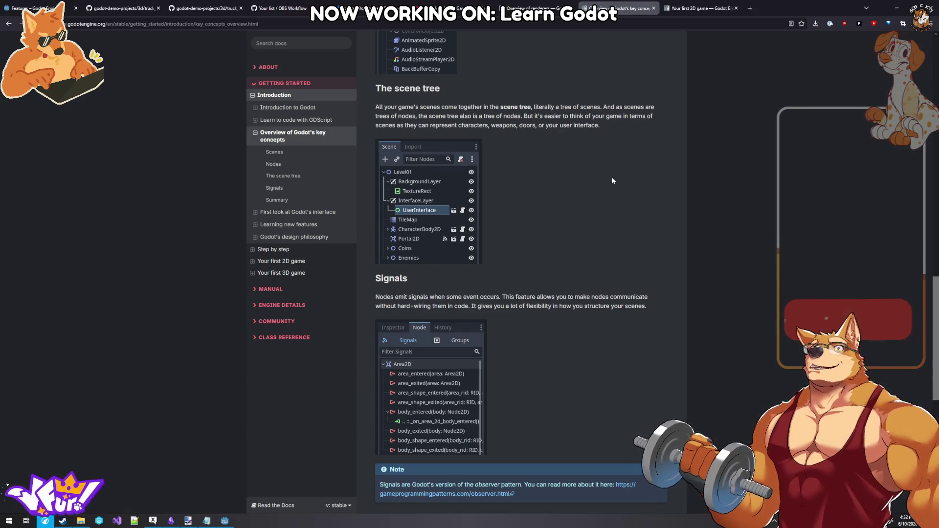
scroll(612, 180, down, 2)
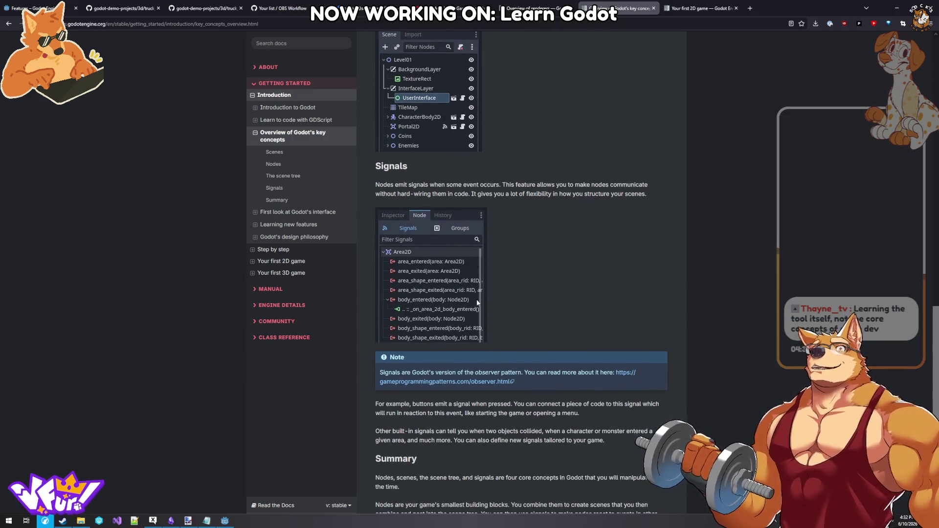
scroll(478, 299, down, 2)
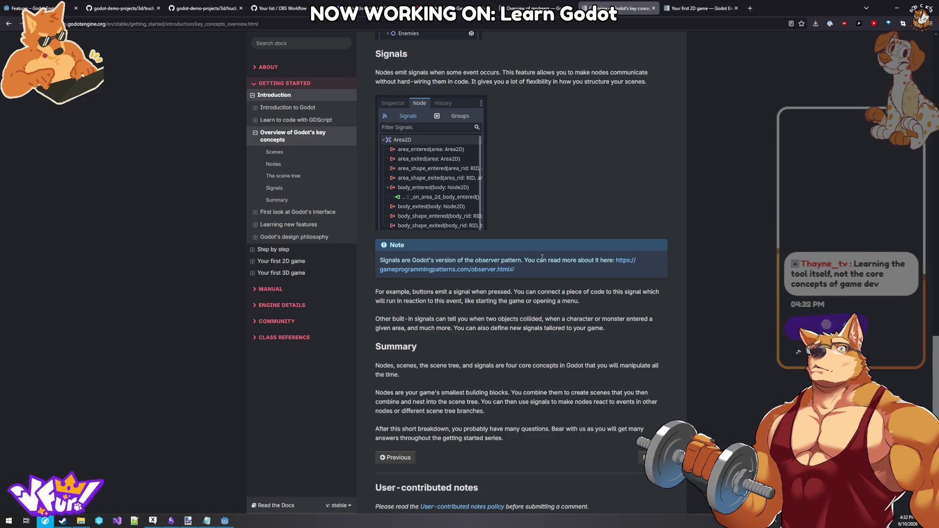
scroll(541, 264, down, 1)
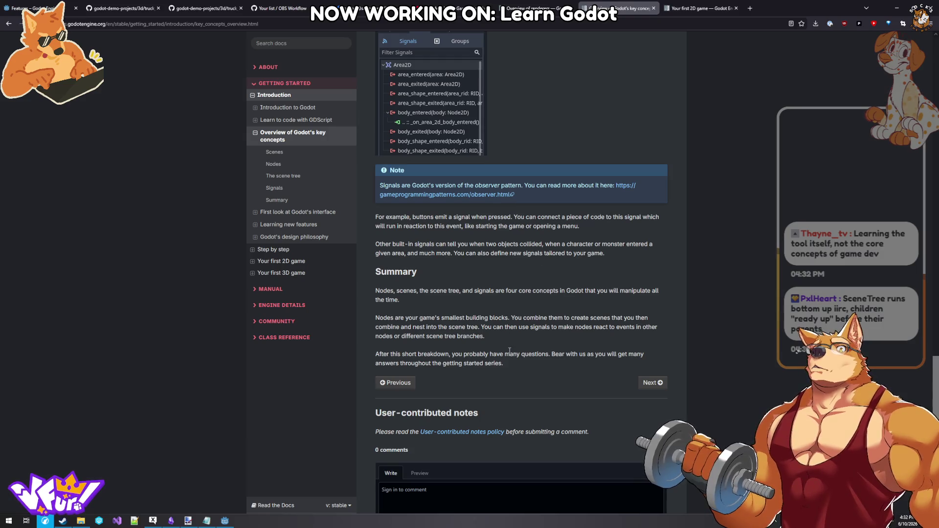
drag(510, 351, 521, 190)
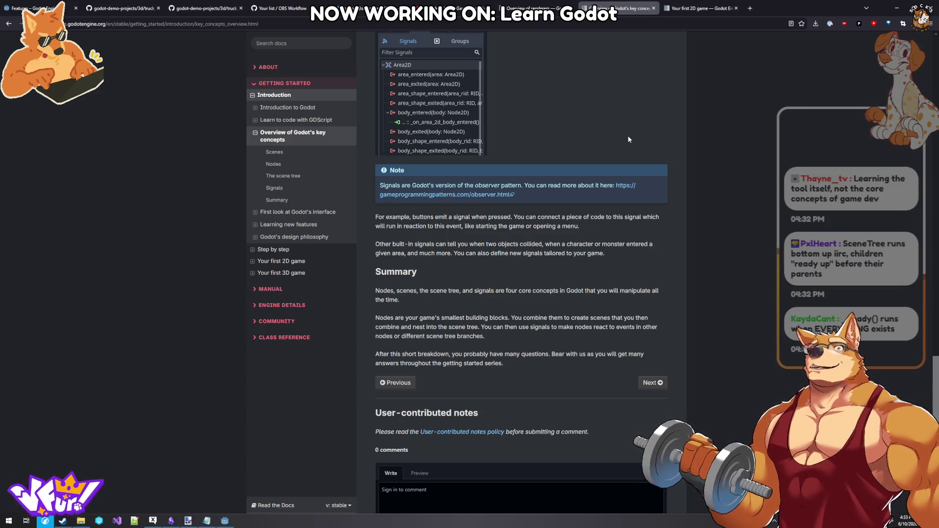
mouse_move(227, 518)
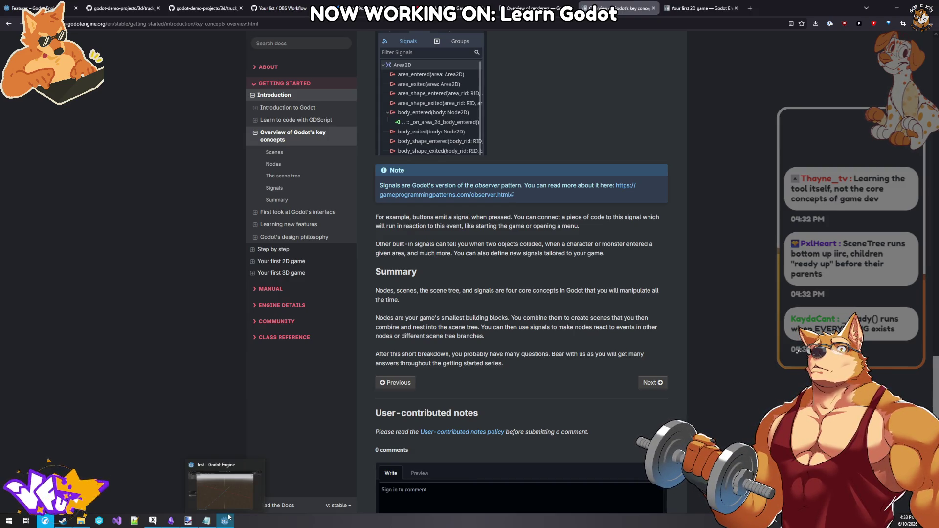
click(227, 517)
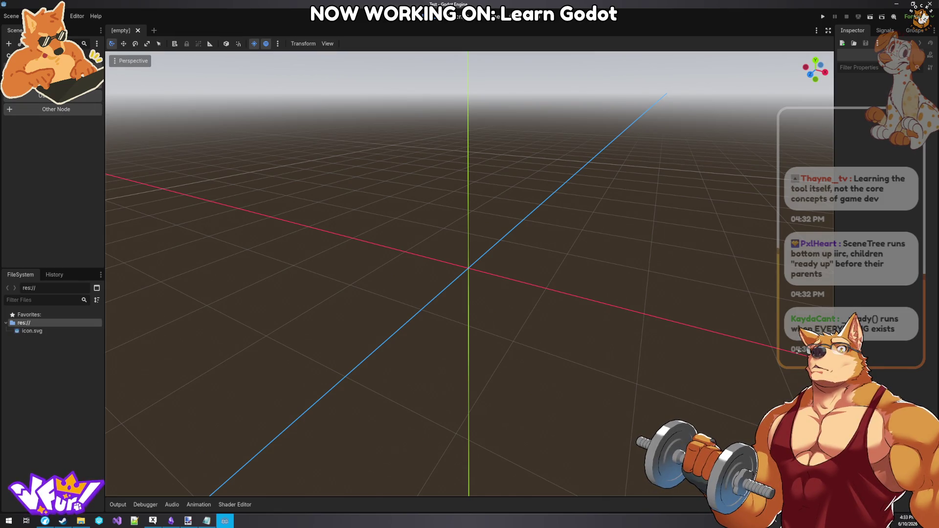
Add a Node3D root and attach a new node_3d.gd script inheriting Node3D with default settings.
click(56, 78)
click(62, 114)
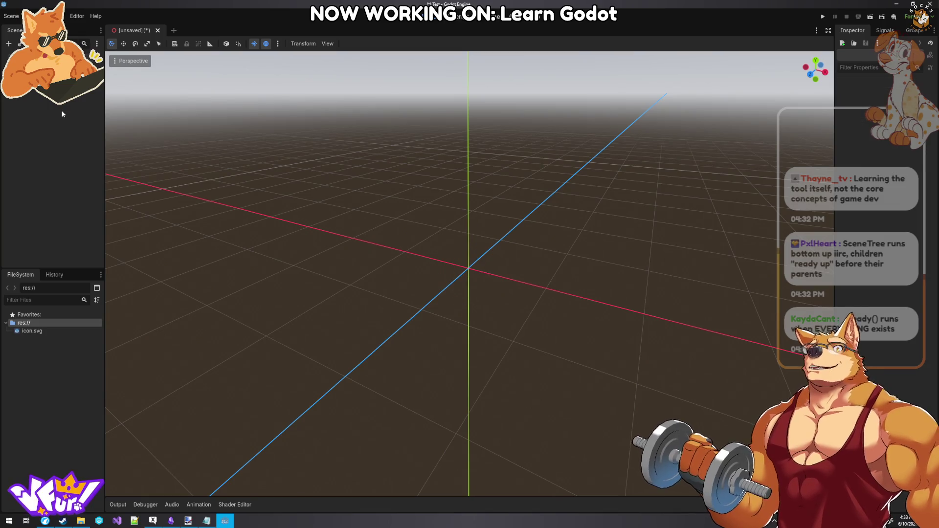
right_click(24, 56)
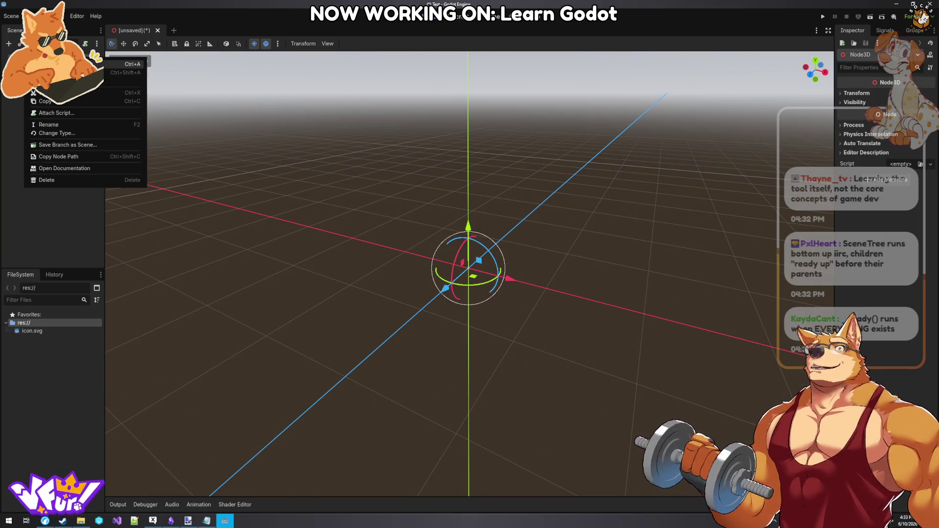
click(56, 113)
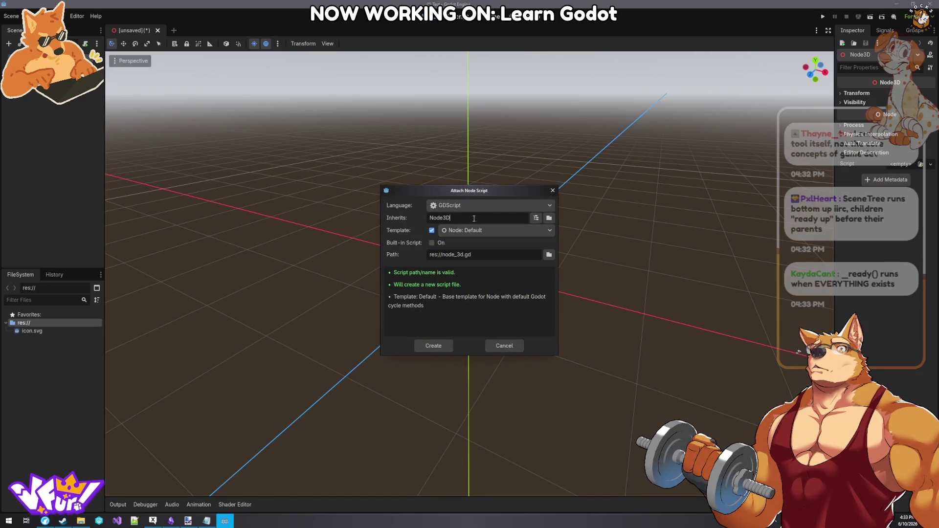
click(538, 218)
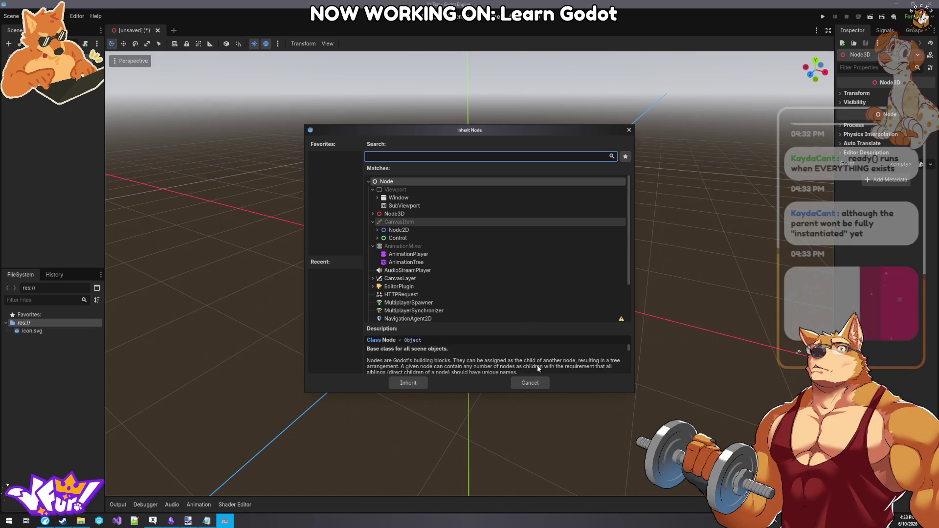
click(547, 385)
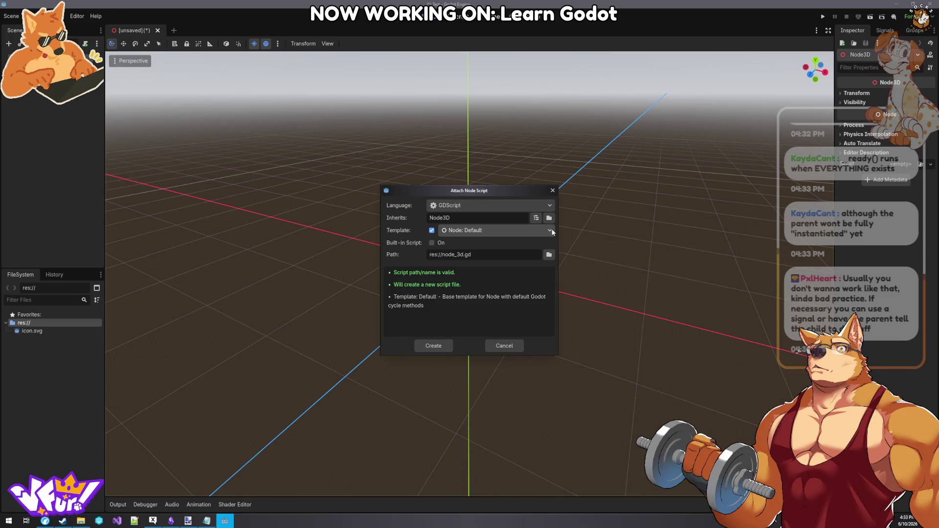
click(435, 347)
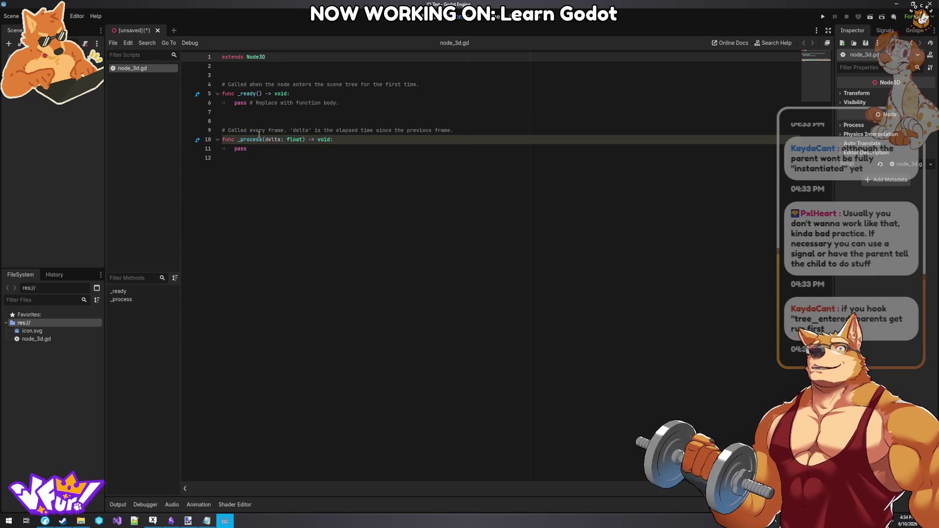
click(235, 94)
double_click(239, 94)
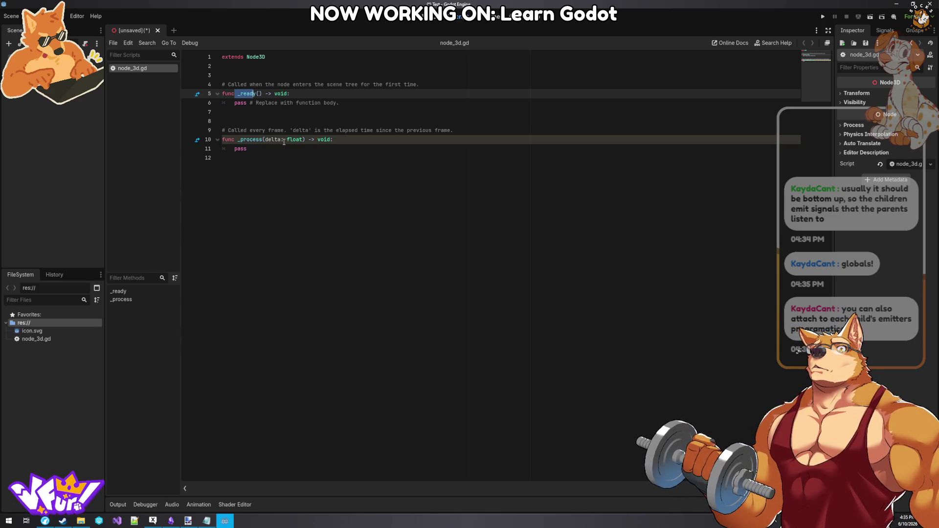
click(345, 94)
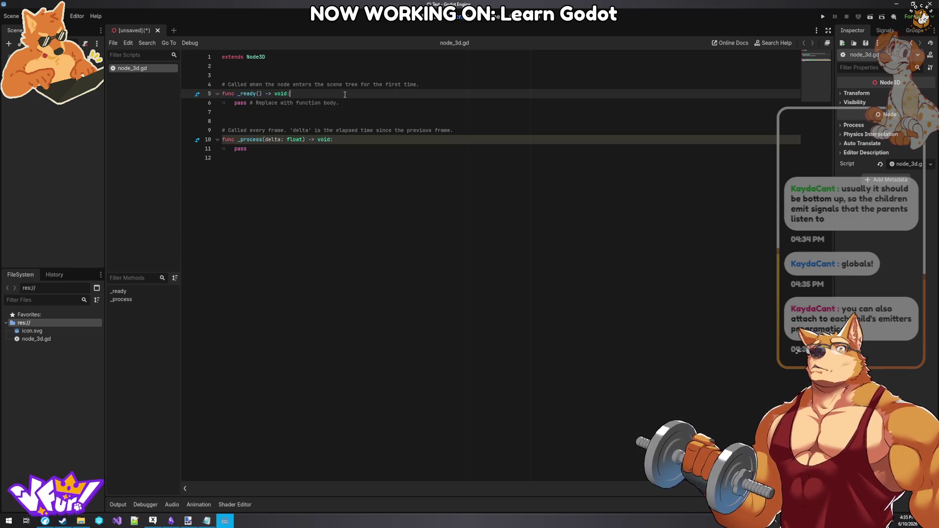
Add a line in _ready reading self.children().each, then trim it back to self.children.
key(Return)
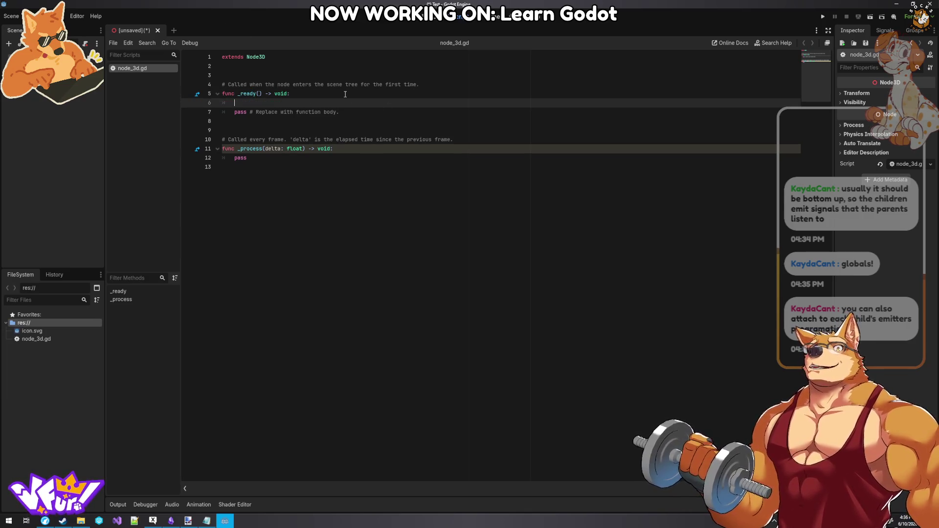
text(self)
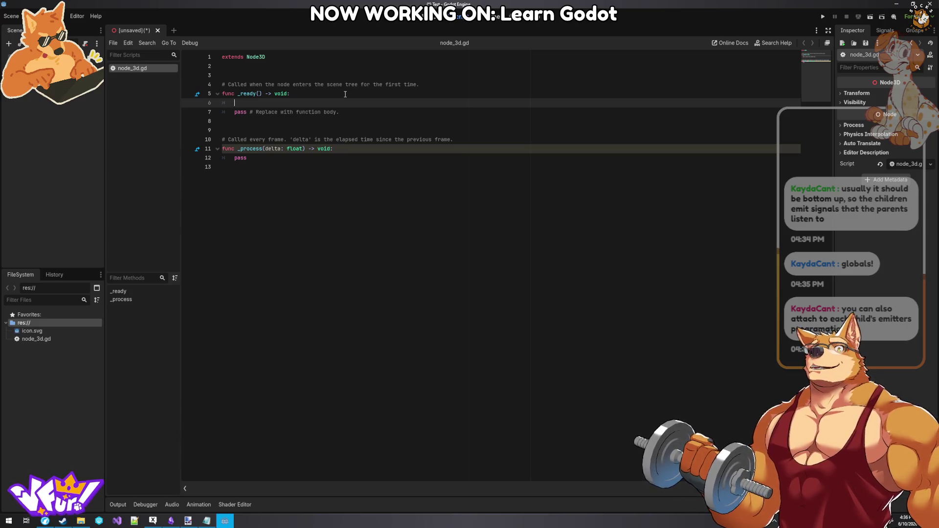
text(.)
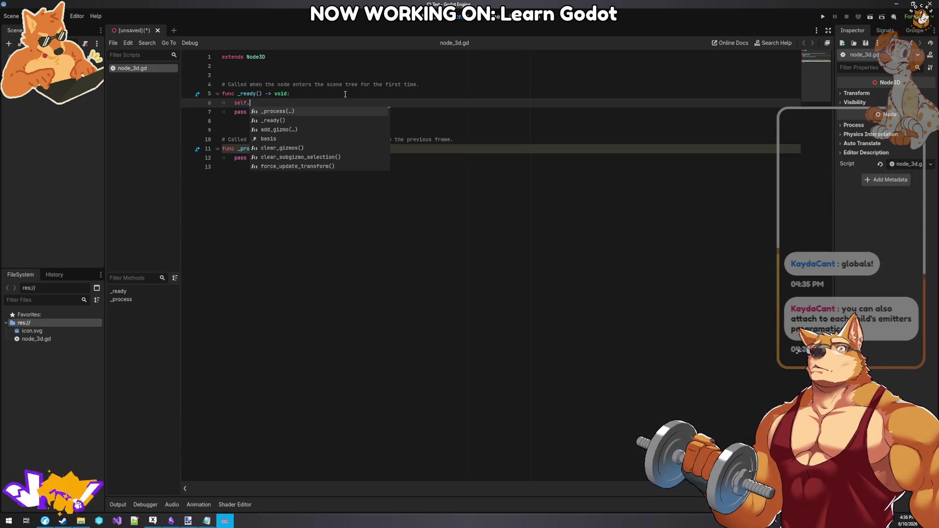
text(children)
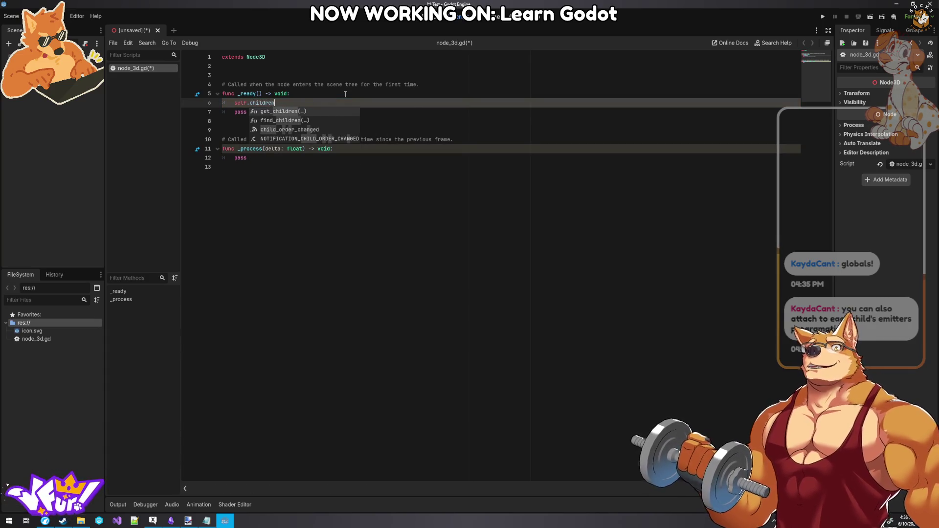
text(())
text(.each)
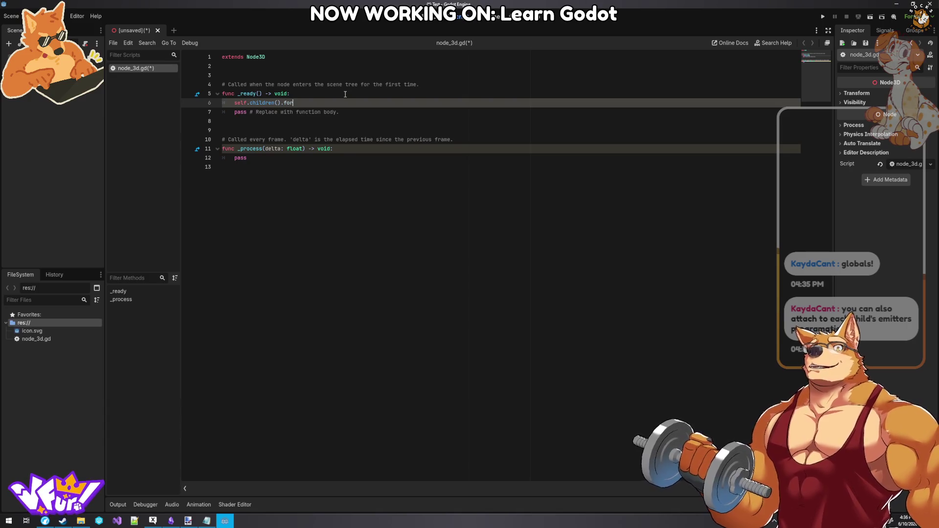
key(BackSpace)
key(BackSpace)
key(BackSpace)
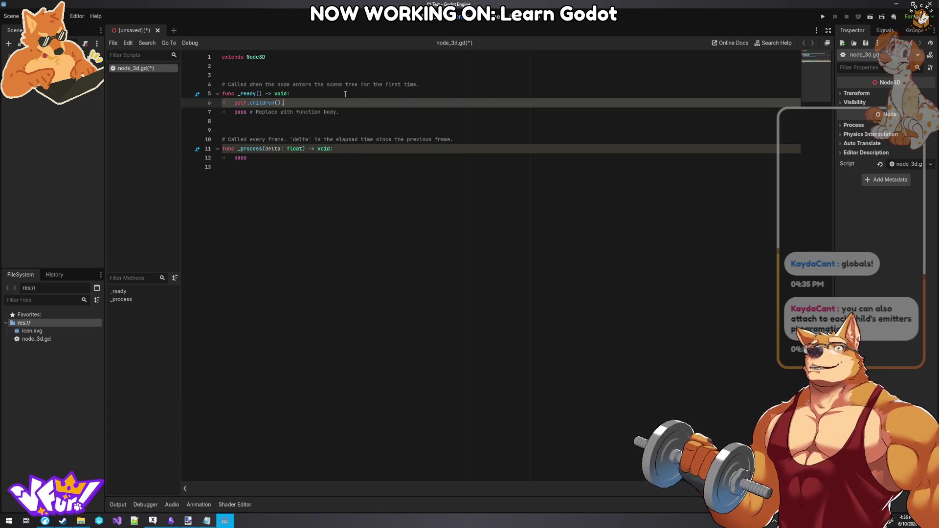
key(BackSpace)
text(.)
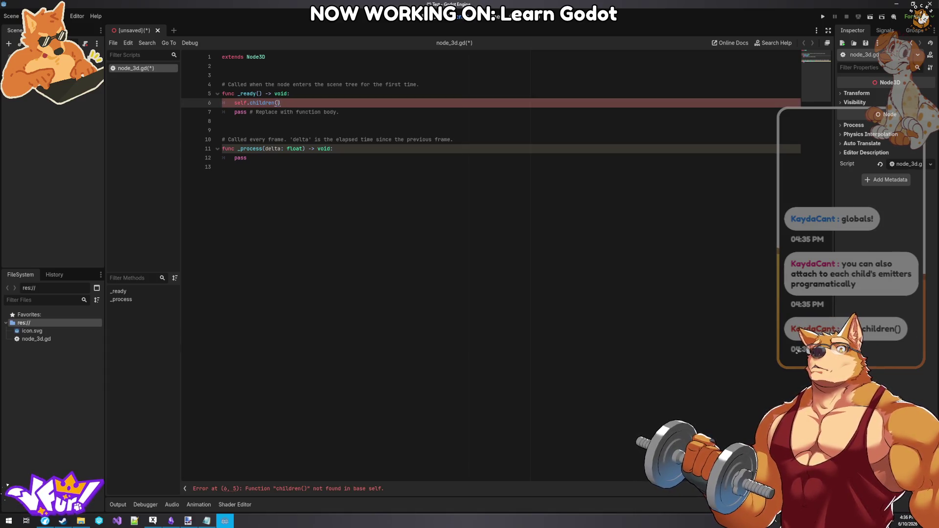
Replace the call with self.get_children() picked from the autocomplete list.
double_click(303, 104)
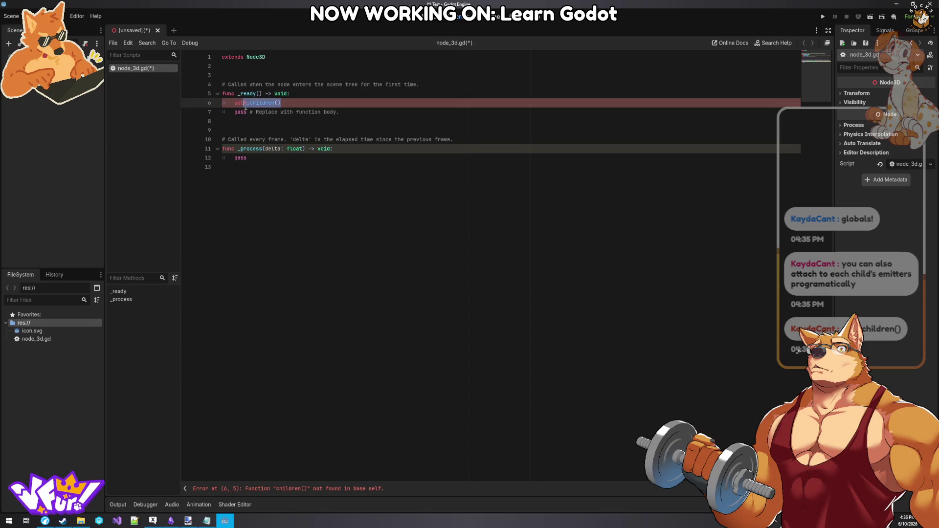
click(304, 105)
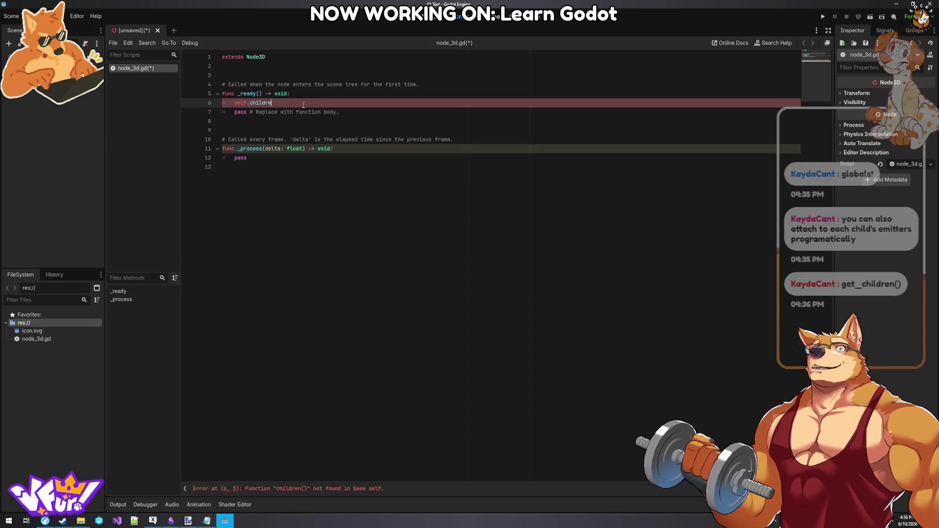
key(BackSpace)
key(BackSpace)
key(BackSpace)
text(.get)
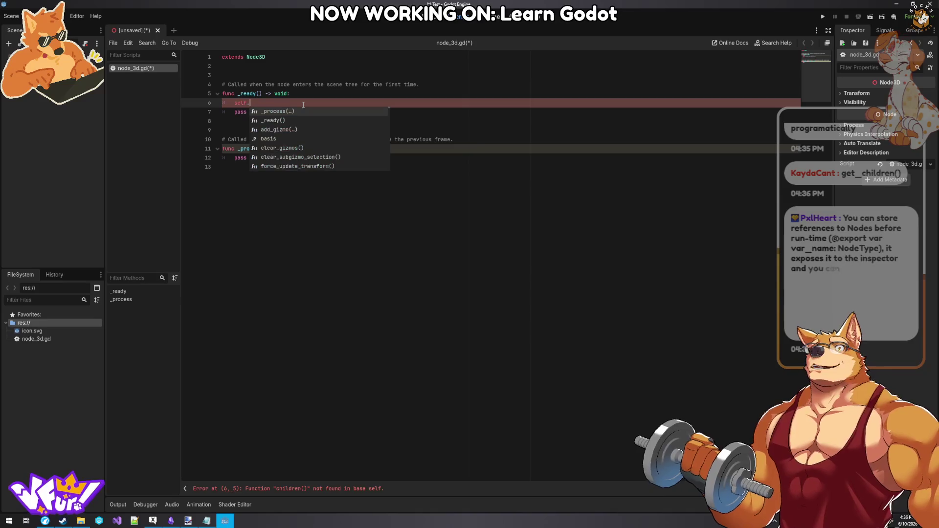
text(_)
key(Down)
key(Down)
key(Down)
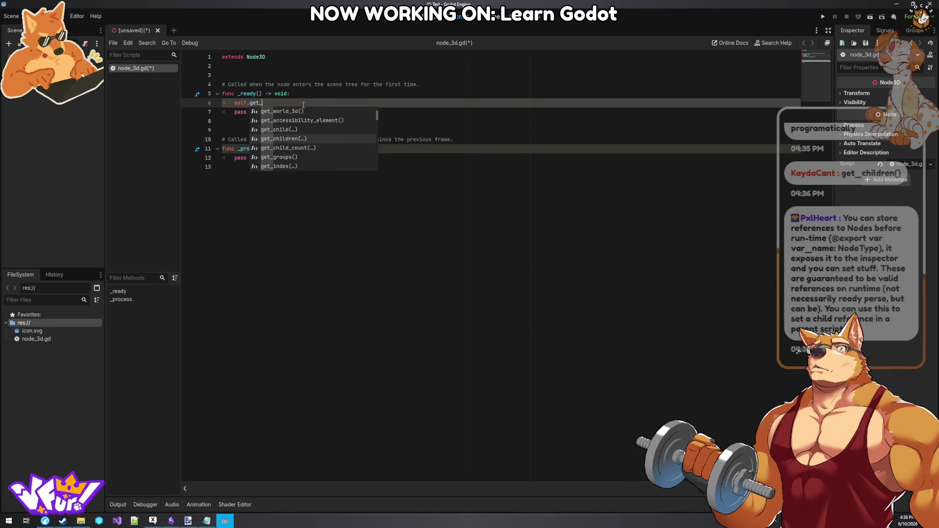
key(Down)
key(Up)
key(Up)
key(Down)
key(Down)
key(Down)
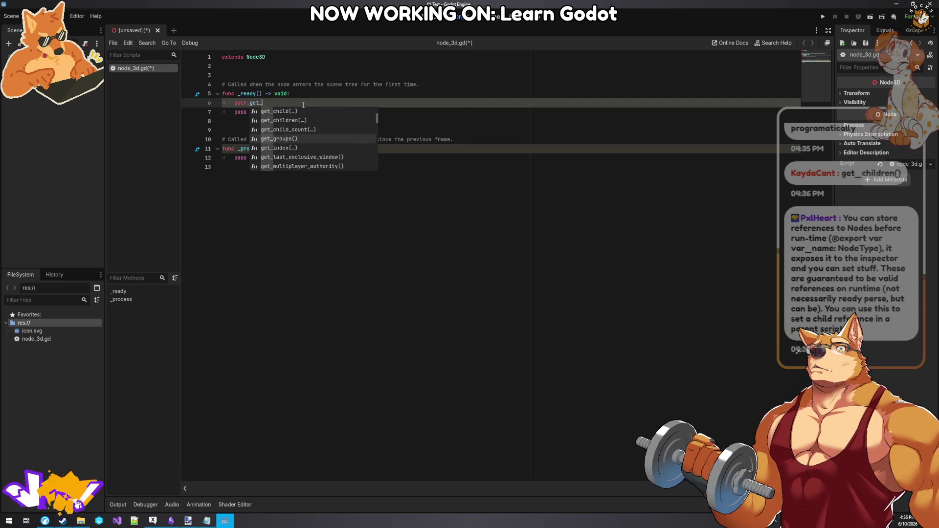
key(Up)
key(Up)
key(Return)
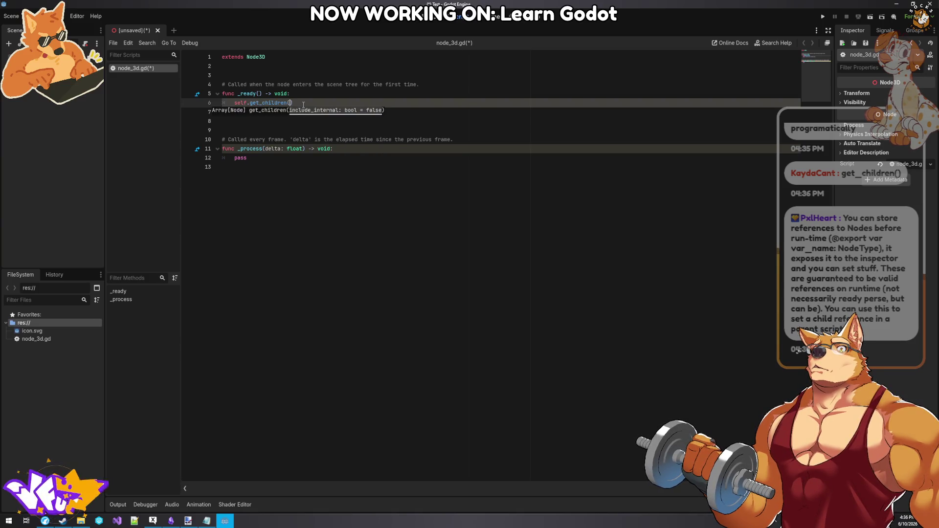
Try the children and get_child completions, then delete the line so only pass remains.
key(End)
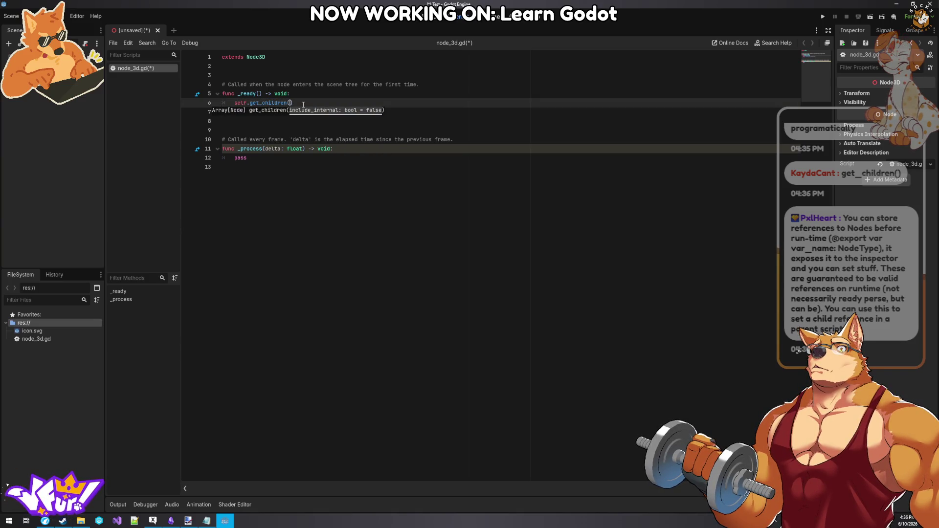
key(BackSpace)
key(BackSpace)
key(BackSpace)
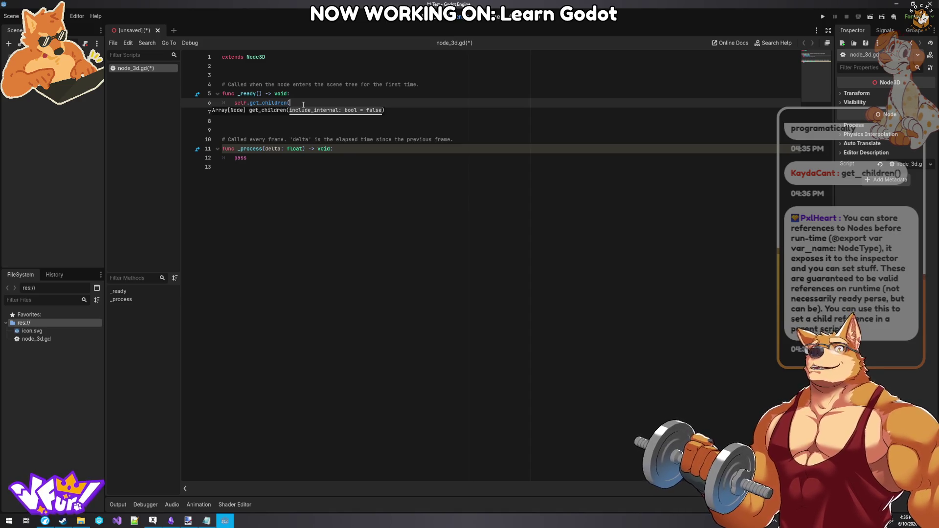
text(childen())
key(BackSpace)
key(BackSpace)
key(BackSpace)
key(BackSpace)
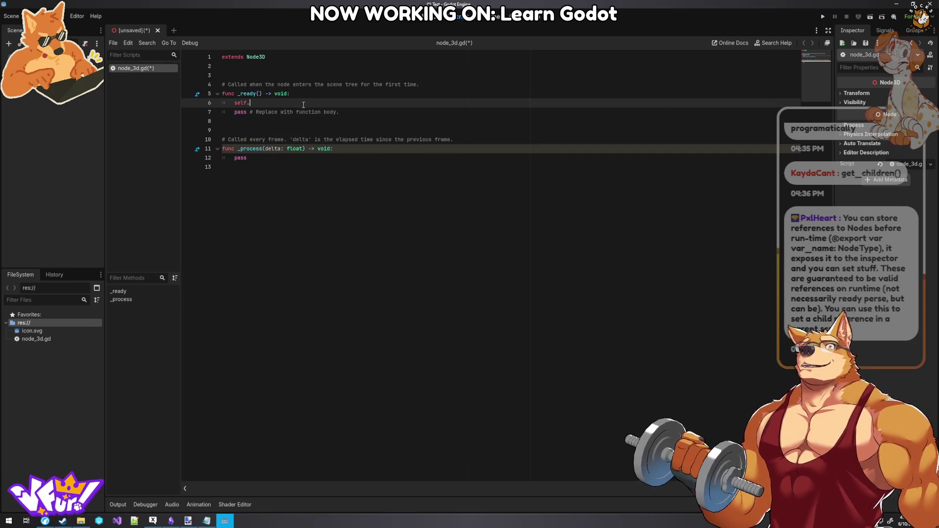
key(BackSpace)
text(child)
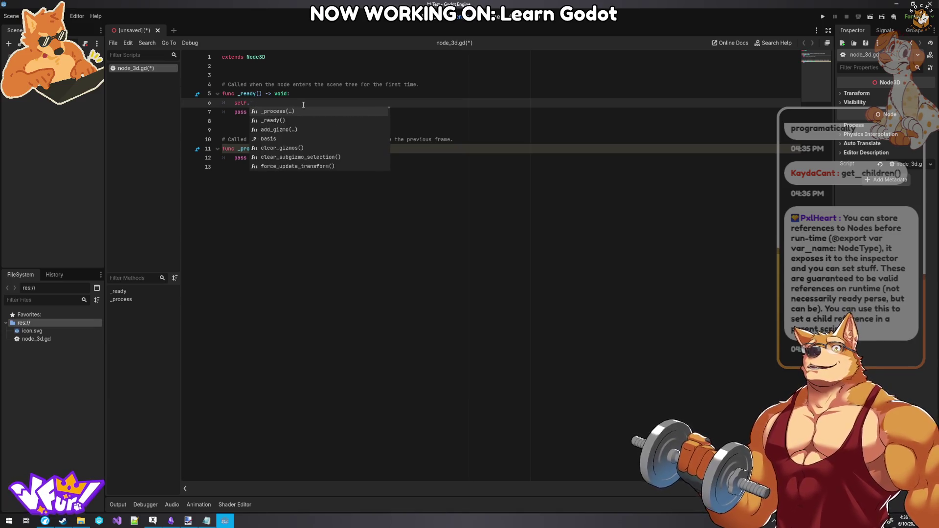
text(ren)
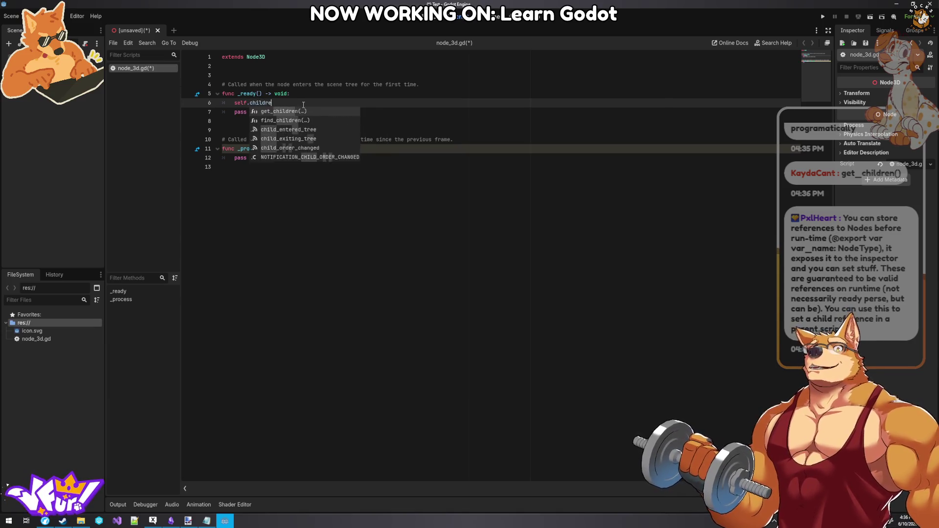
key(Return)
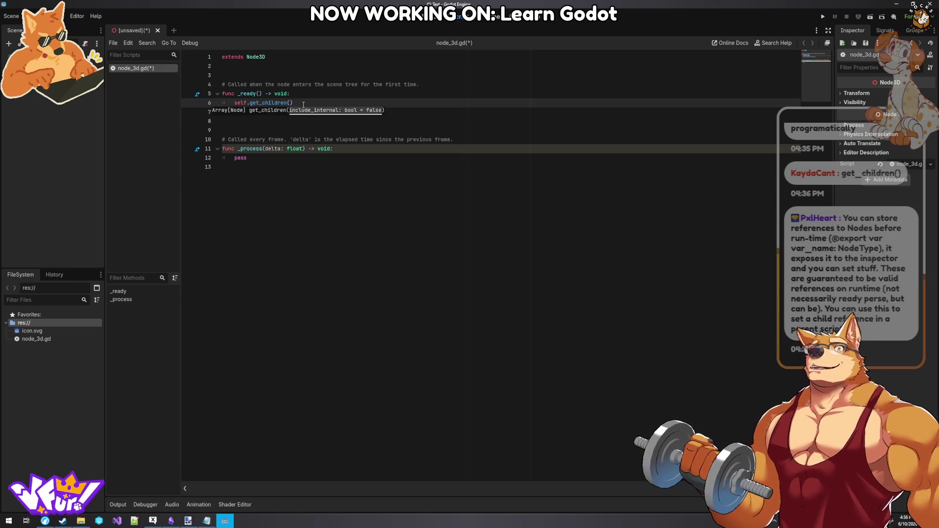
key(ctrl+z)
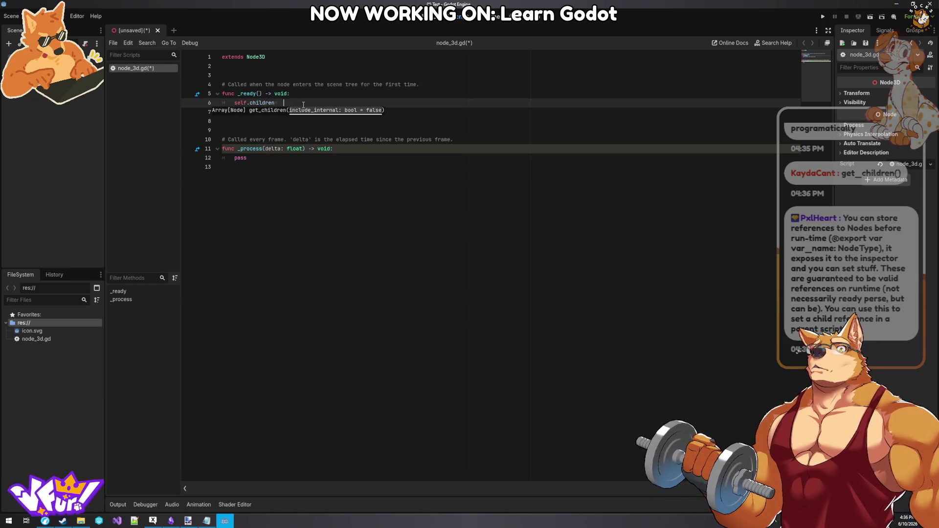
key(BackSpace)
key(BackSpace)
key(BackSpace)
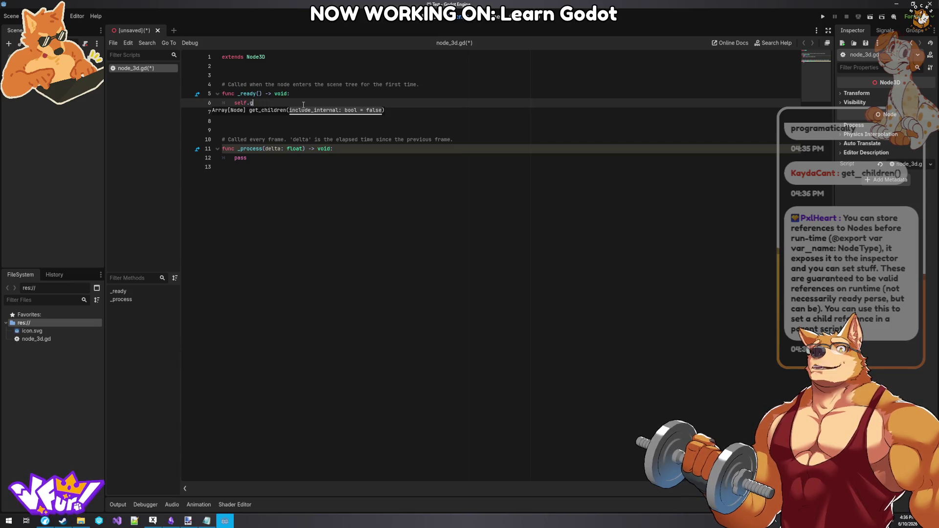
text(get_chil)
key(Return)
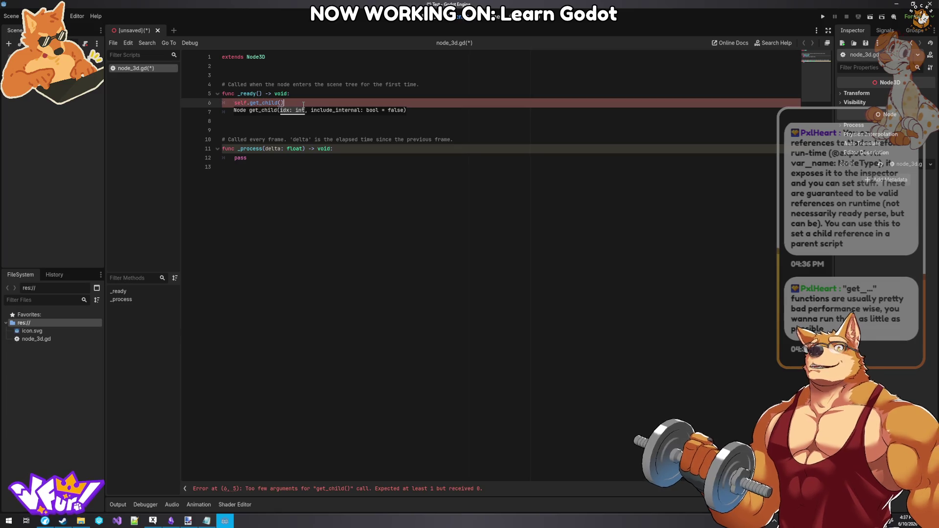
key(BackSpace)
key(BackSpace)
key(BackSpace)
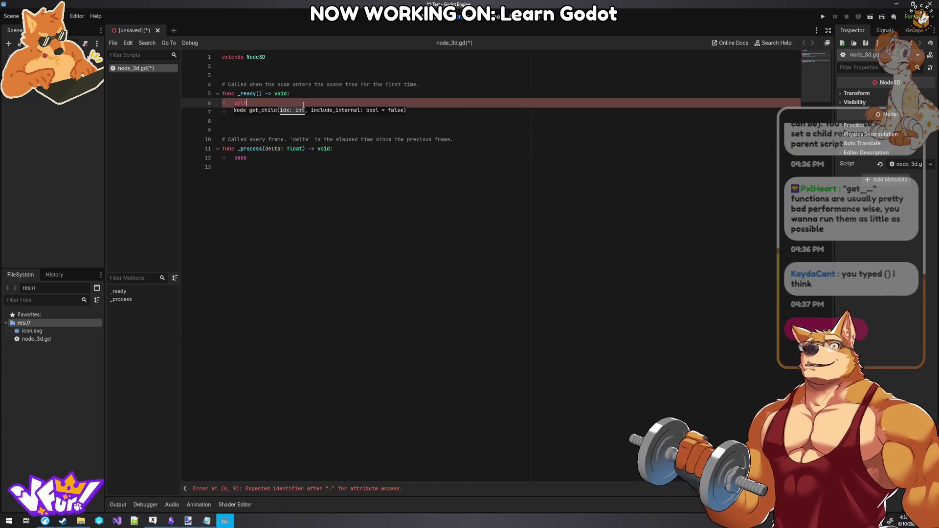
text(children)
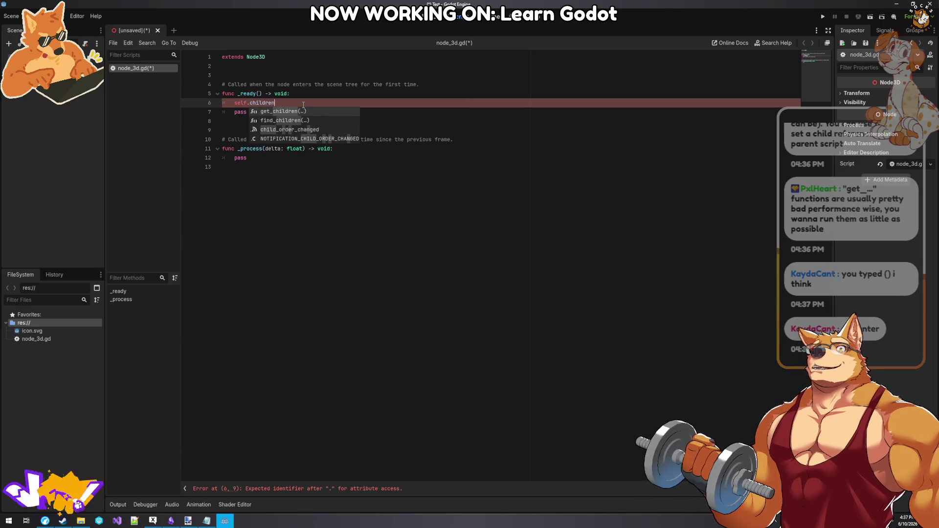
text(()
key(BackSpace)
key(BackSpace)
key(BackSpace)
key(BackSpace)
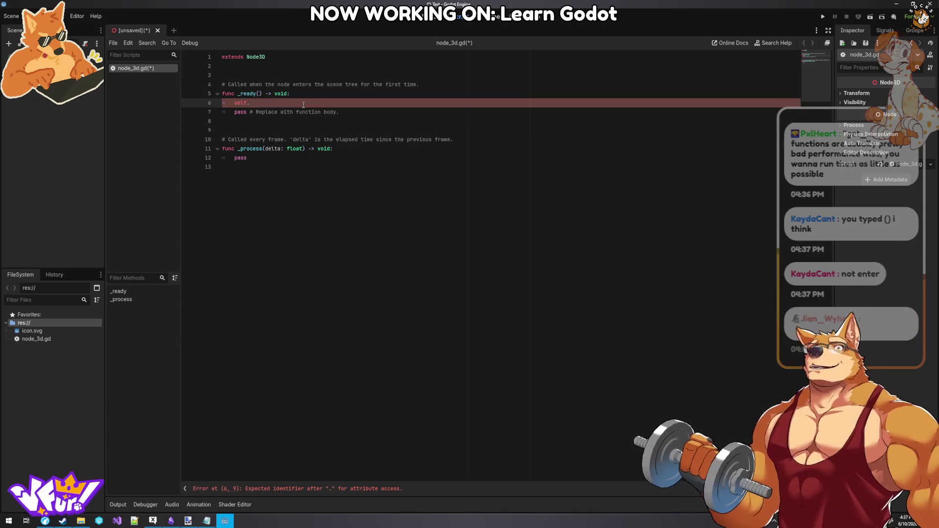
key(BackSpace)
key(BackSpace)
key(BackSpace)
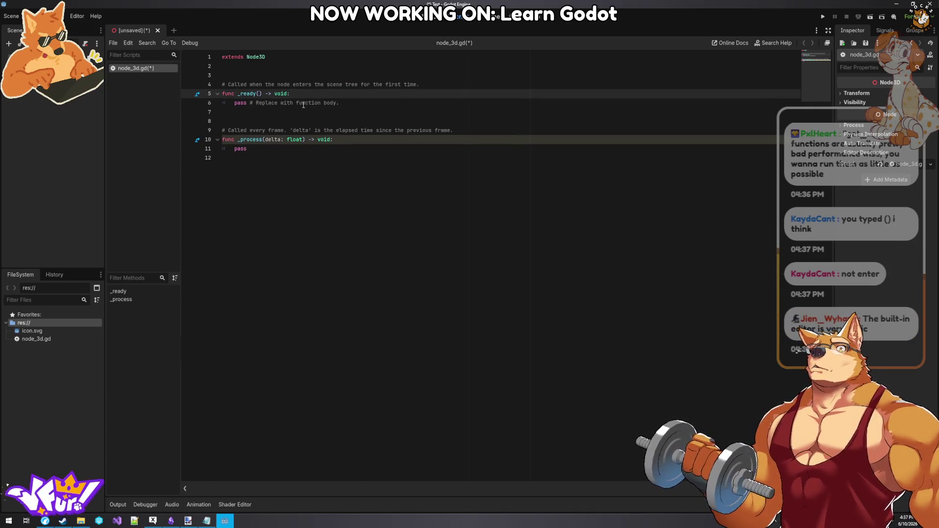
Insert an empty indented line at the top of _ready, above pass.
key(Return)
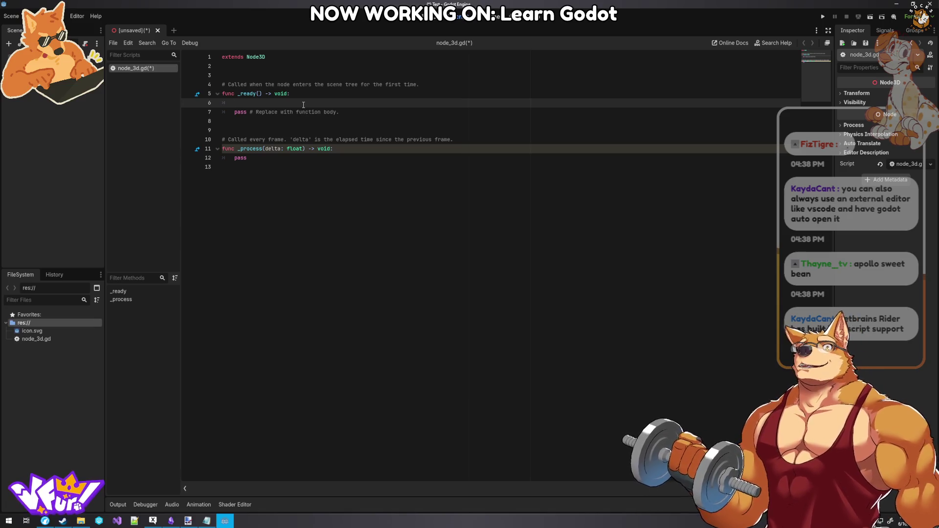
Start a for statement on a fresh line in _ready after trying an if keyword.
key(BackSpace)
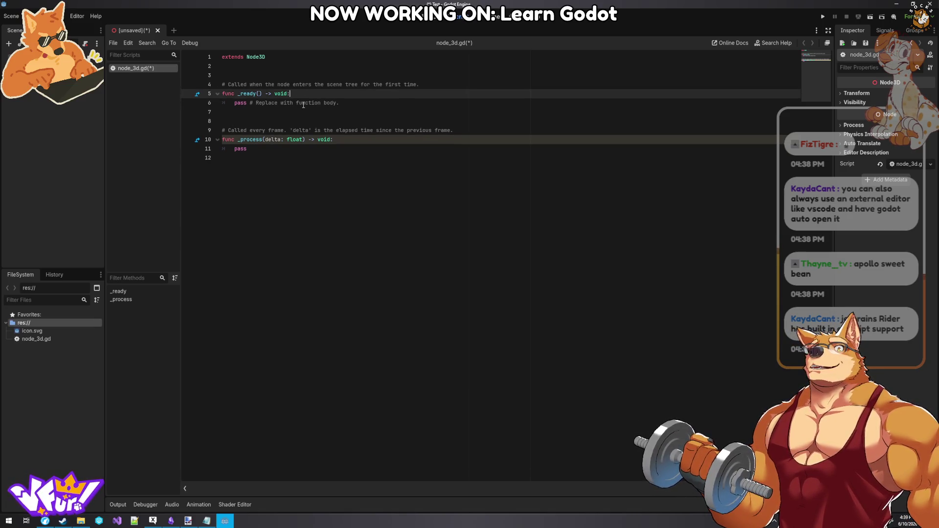
key(Return)
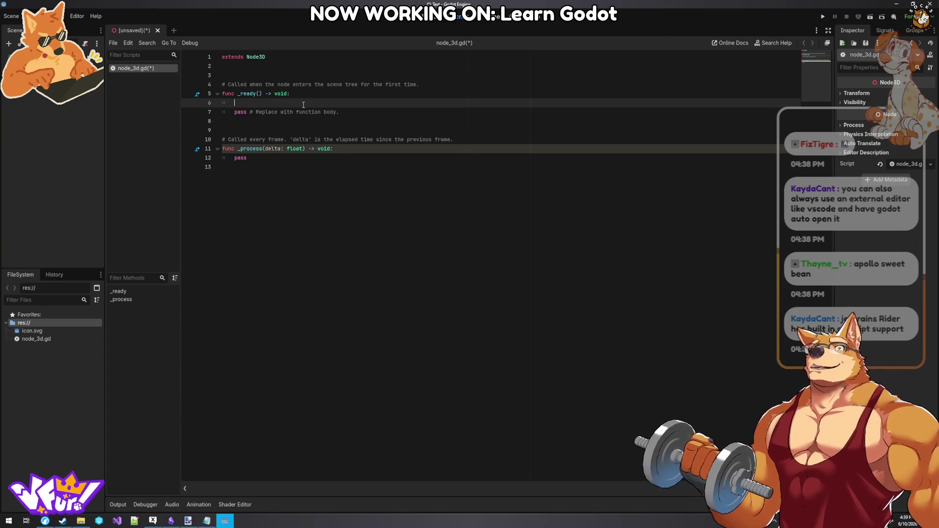
text(if)
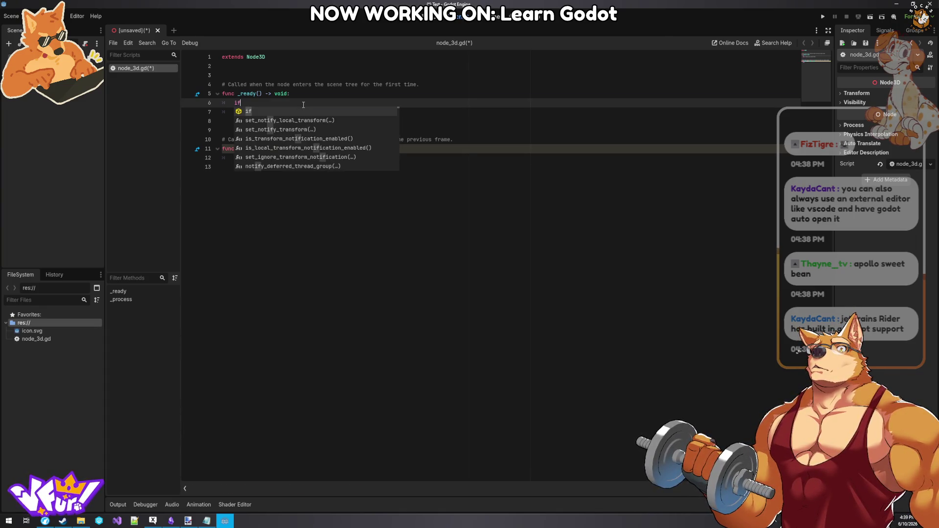
key(BackSpace)
key(BackSpace)
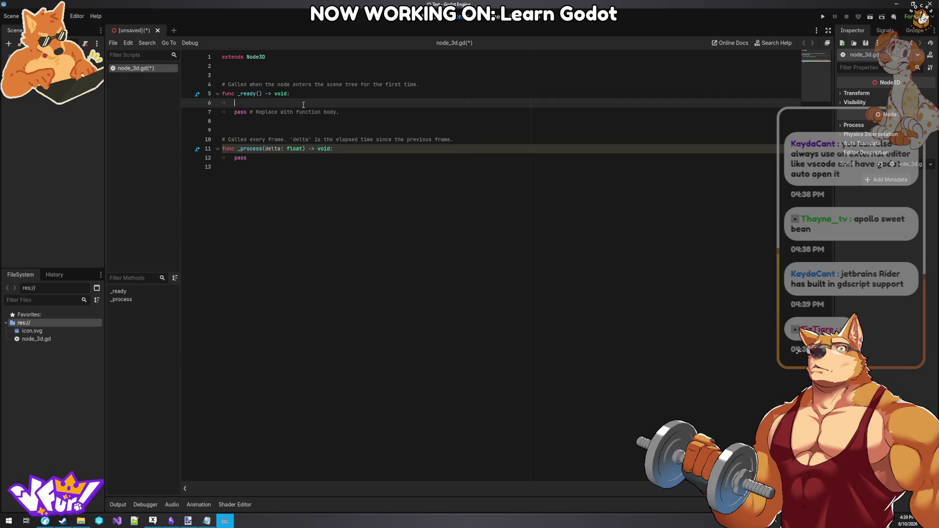
text(if)
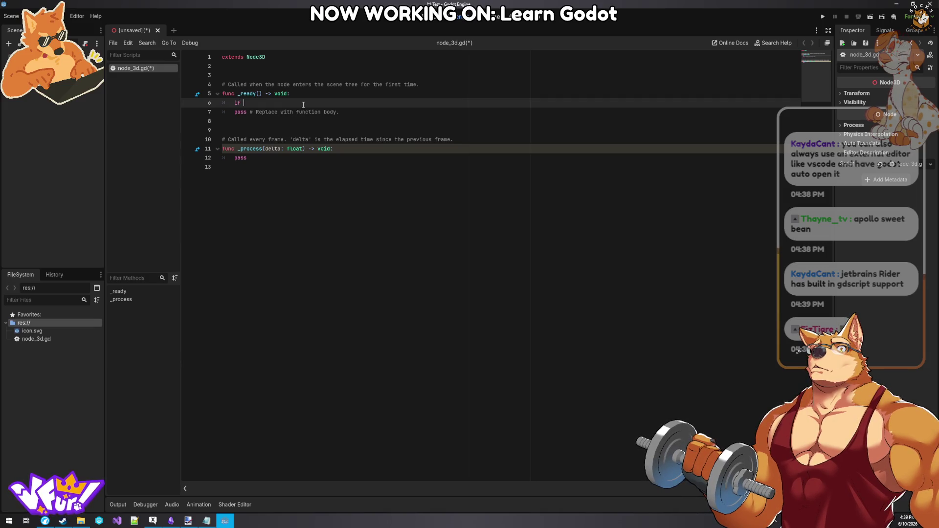
key(BackSpace)
key(BackSpace)
text(or)
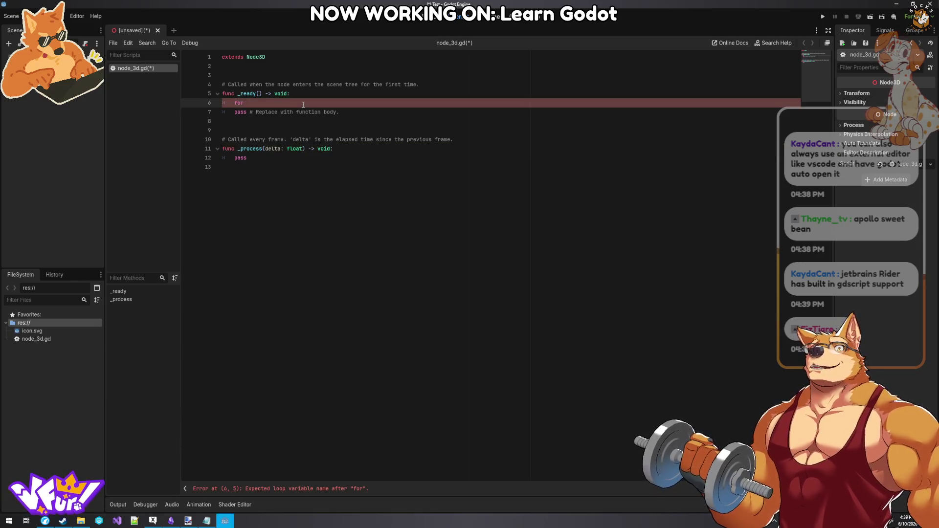
Declare var blarg = get_children() above the for line using autocomplete.
key(ctrl+shift+Return)
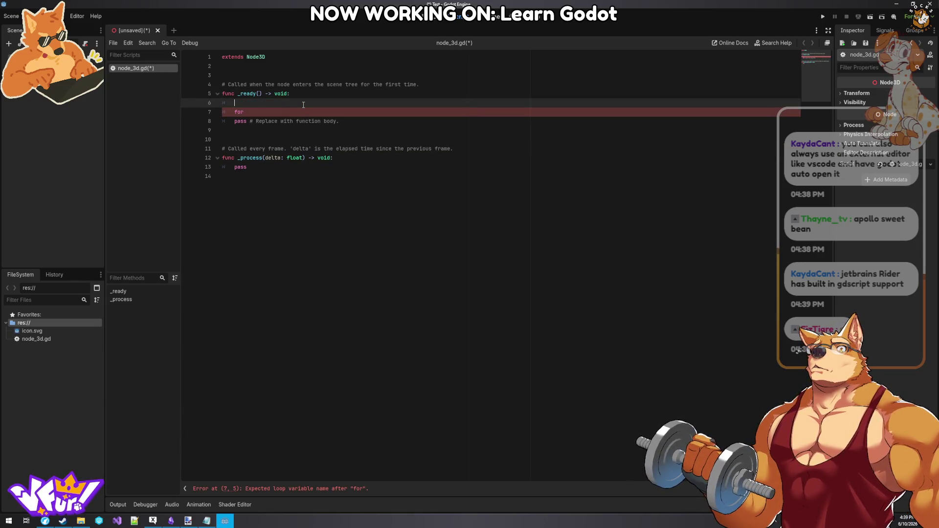
text(vart)
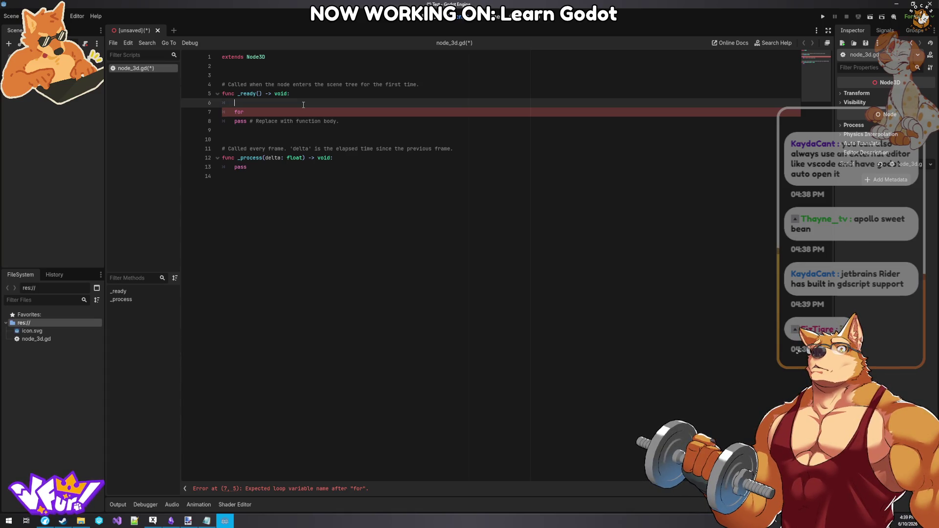
key(BackSpace)
key(BackSpace)
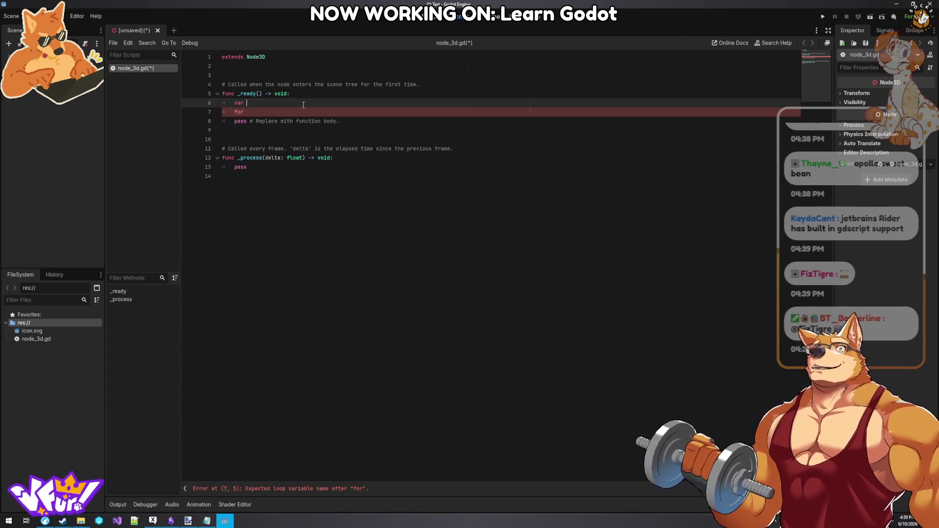
text(blarg = )
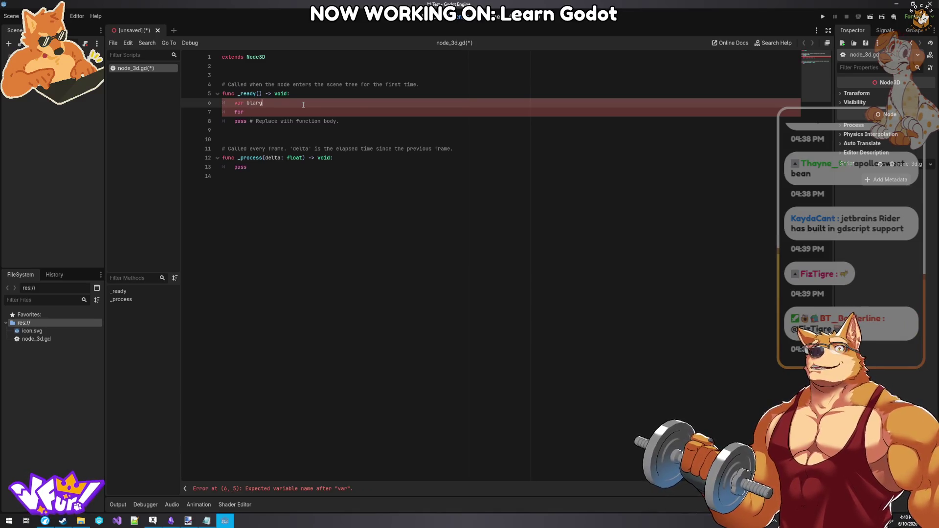
text(get_childre)
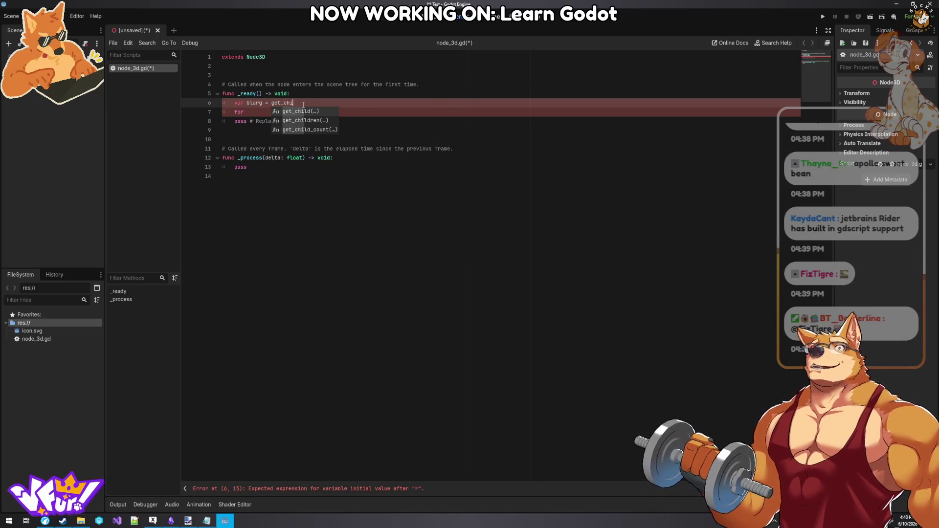
key(BackSpace)
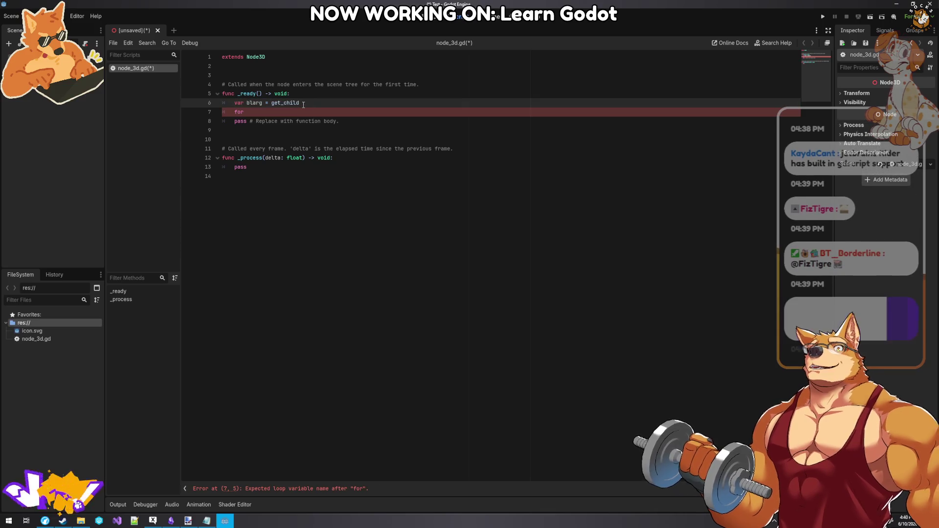
key(Return)
Complete the loop header as for child in blarg: and start its body line.
key(Down)
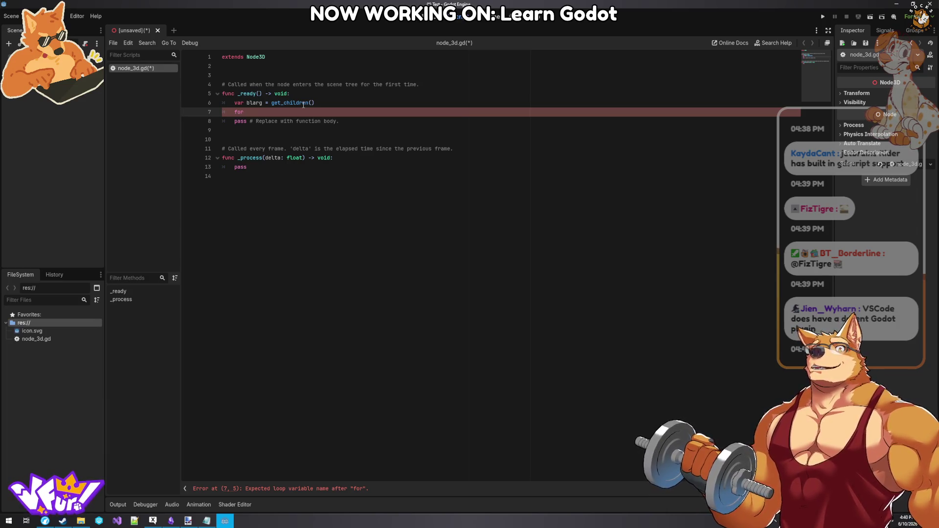
text(child)
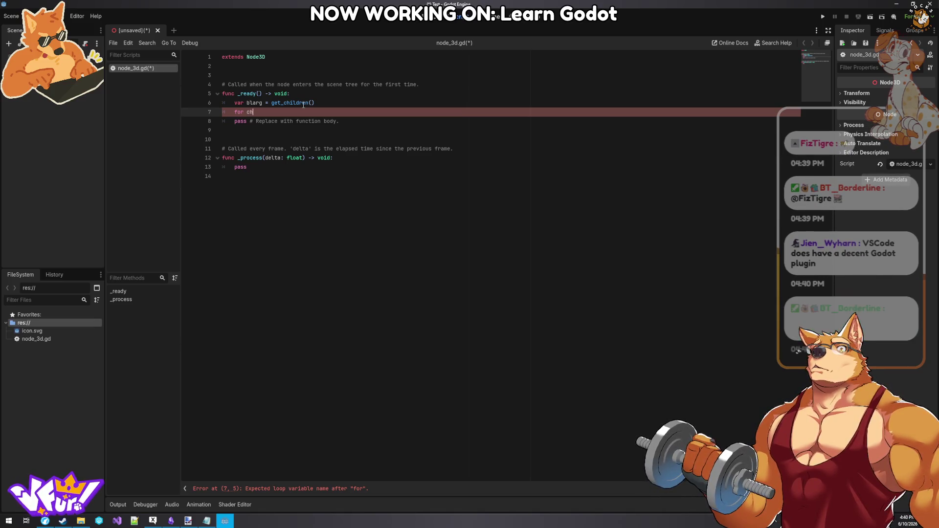
text( of bl)
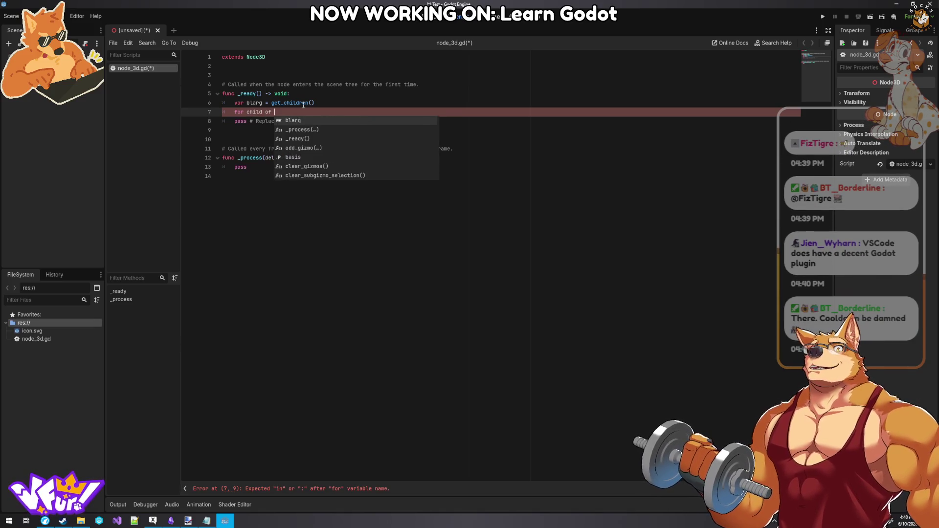
key(Return)
text(:)
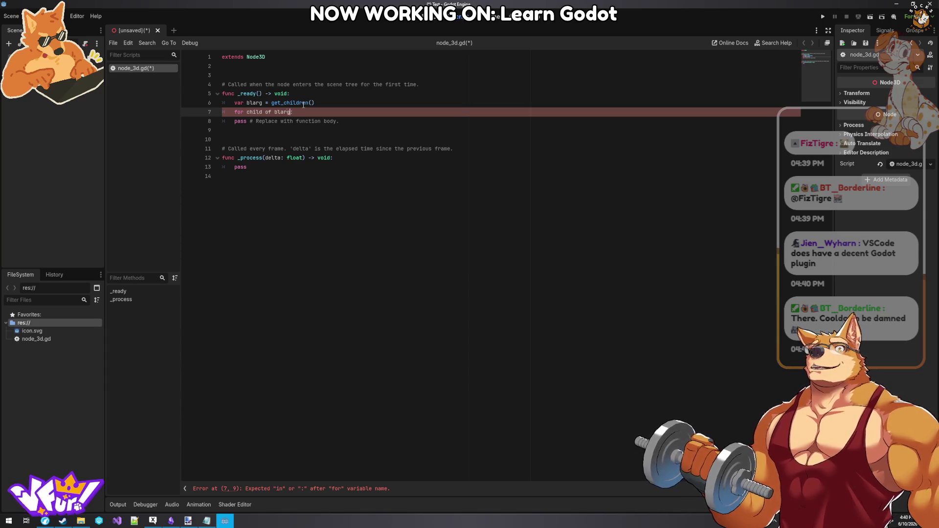
key(Left)
key(Left)
key(Left)
key(BackSpace)
key(BackSpace)
text(in)
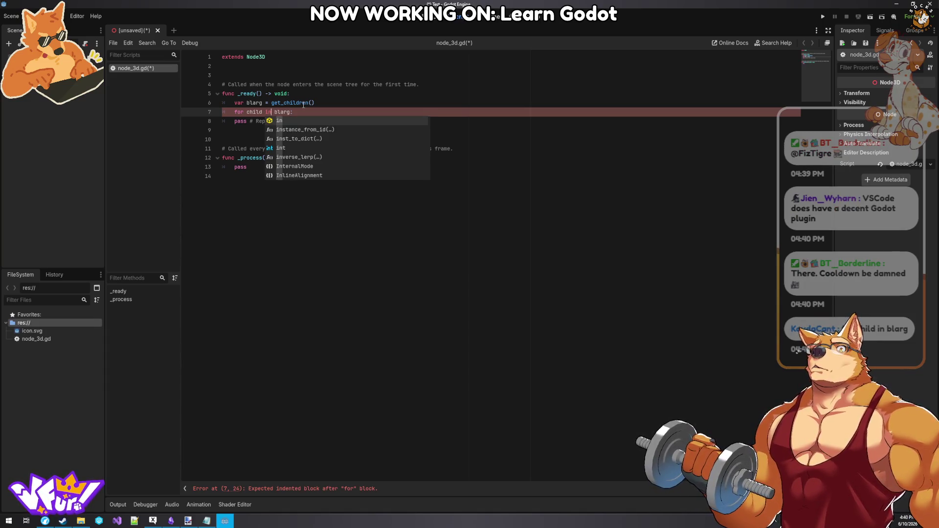
key(Right)
key(Right)
key(Right)
key(Return)
Type child. in the loop body, then remove it and the empty body line.
text(child)
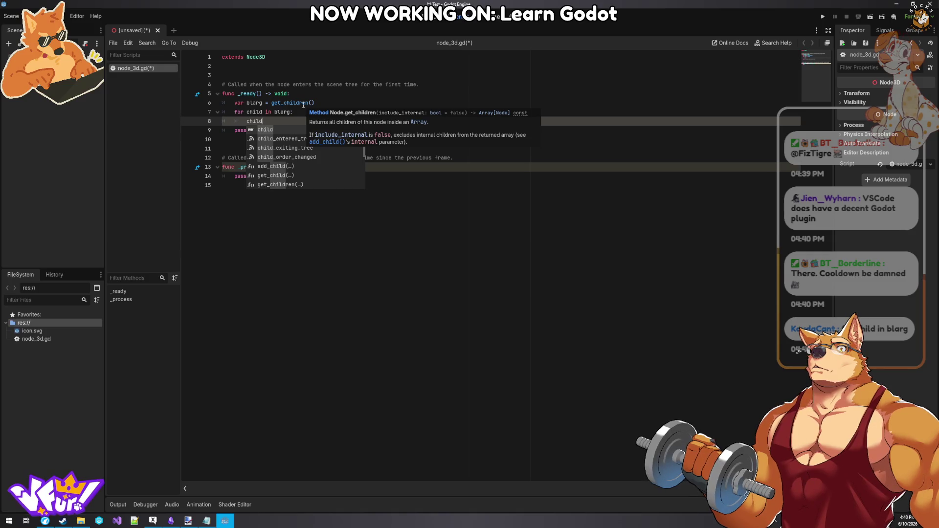
text(.)
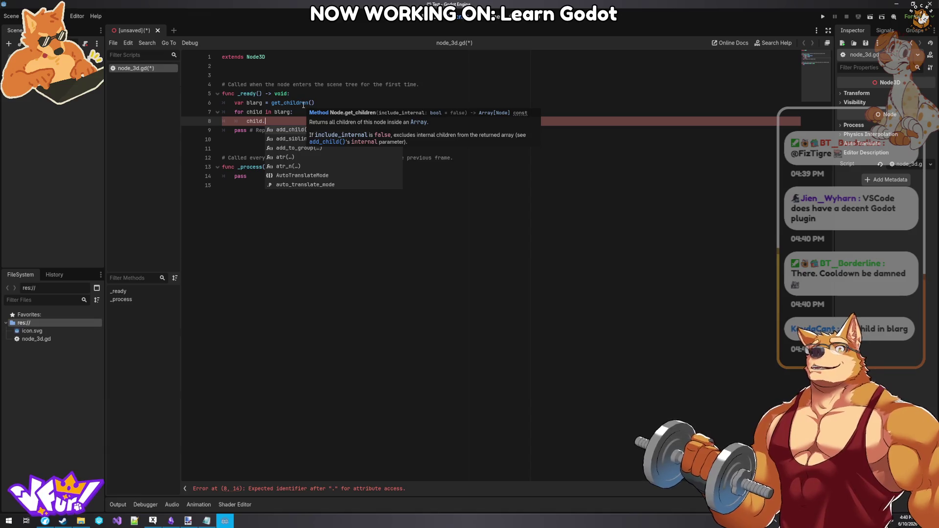
key(BackSpace)
key(BackSpace)
key(BackSpace)
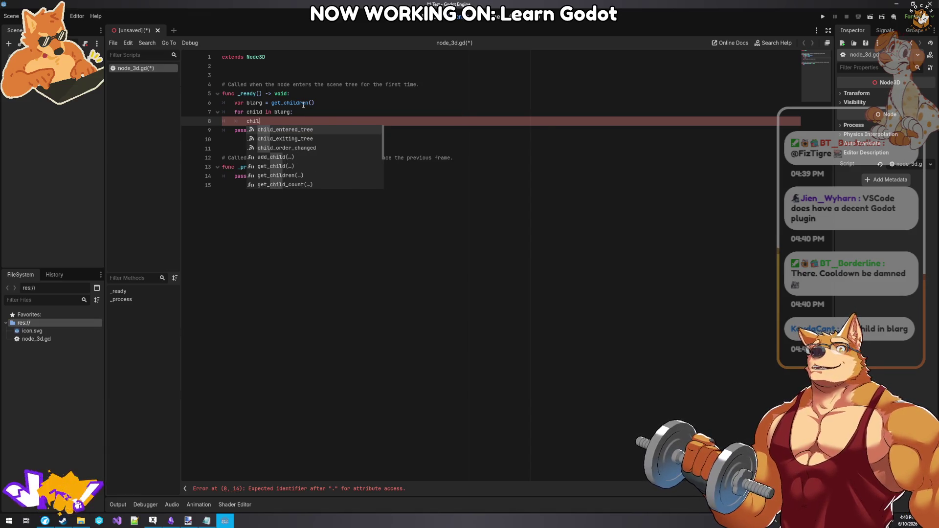
key(BackSpace)
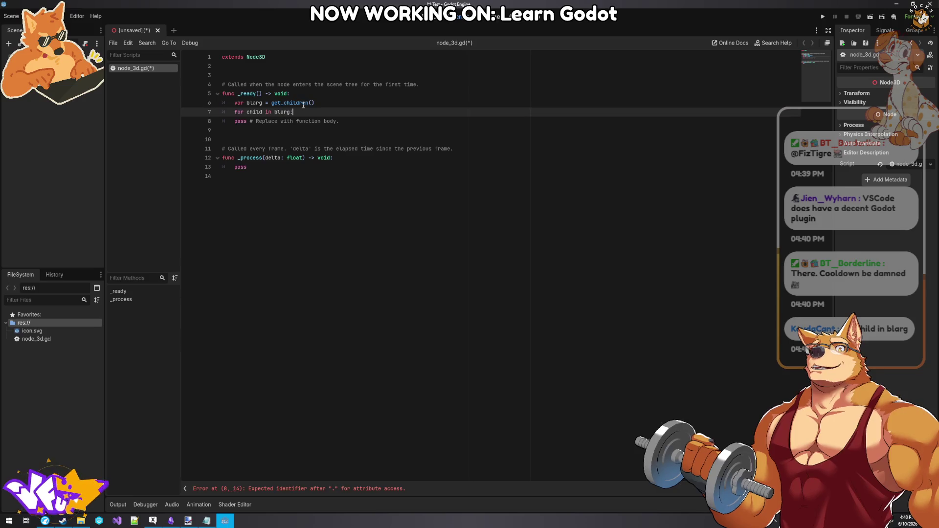
Try a 'for i i++' line above the loop, delete it, and add an empty body line.
key(Return)
text(for)
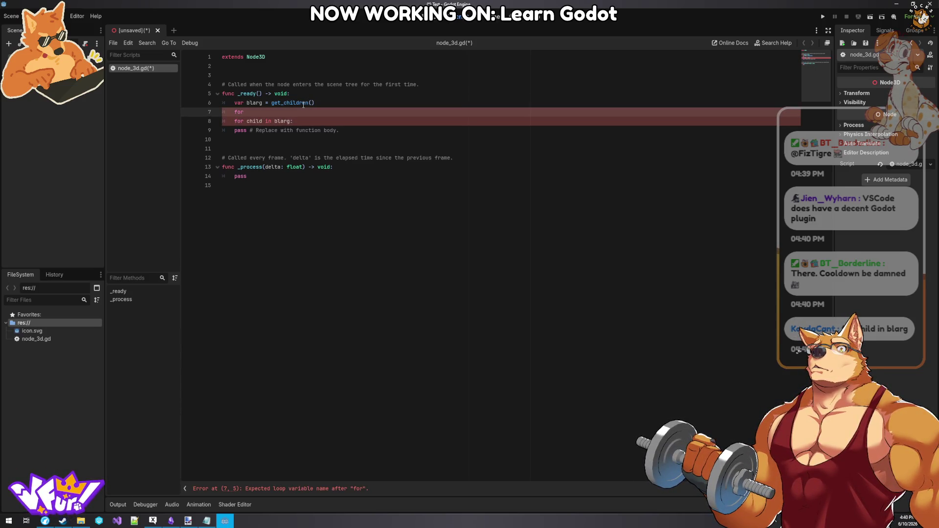
key(BackSpace)
key(BackSpace)
key(BackSpace)
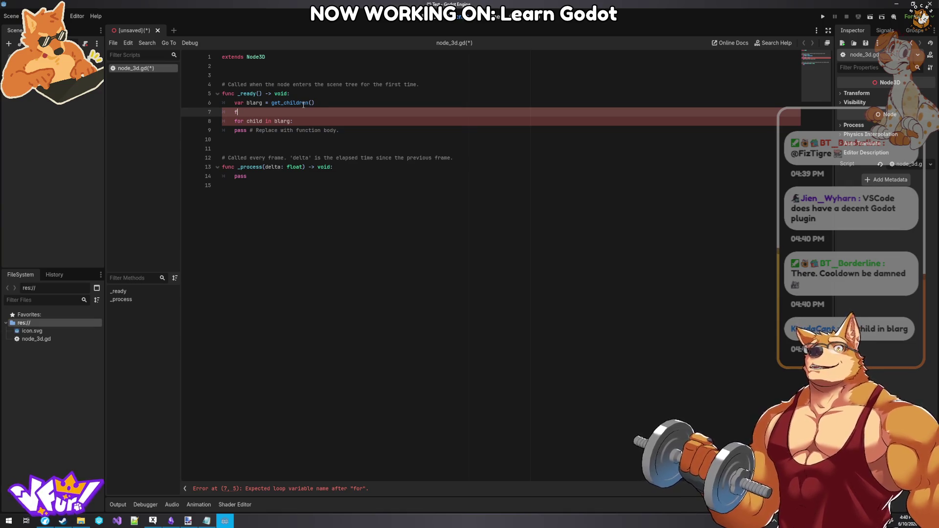
text(for i)
text( i++;)
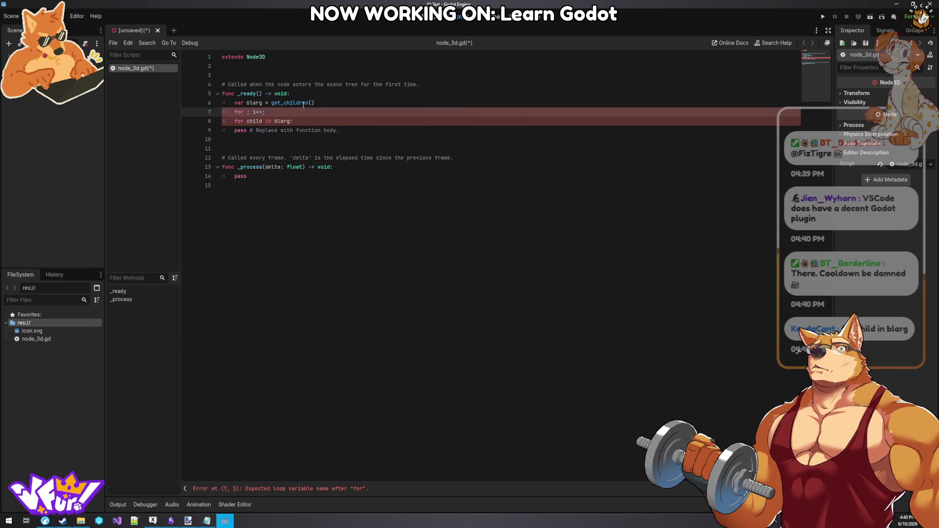
key(BackSpace)
key(BackSpace)
key(BackSpace)
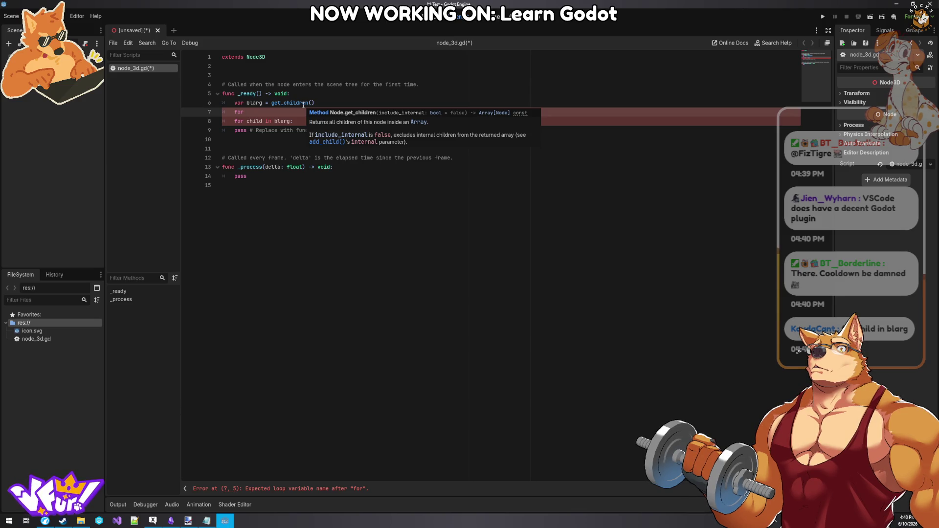
key(BackSpace)
key(BackSpace)
key(BackSpace)
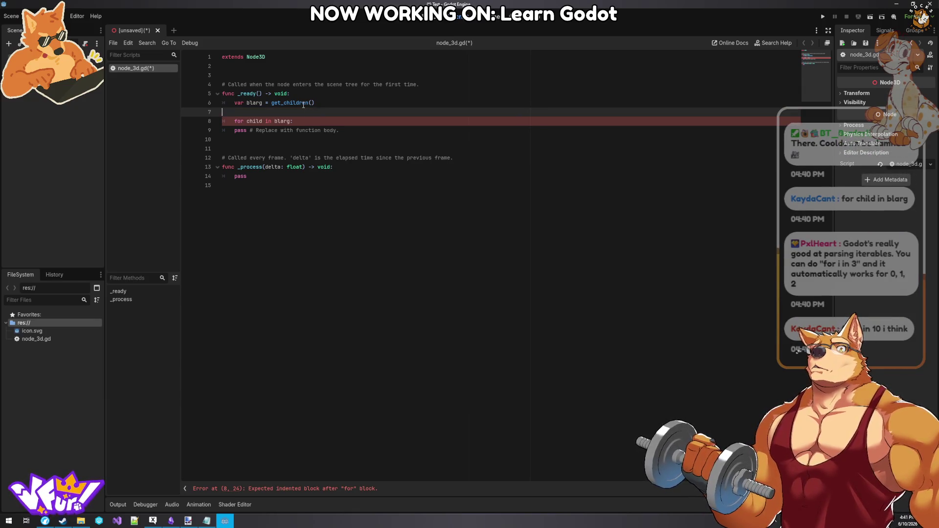
key(BackSpace)
key(BackSpace)
key(Return)
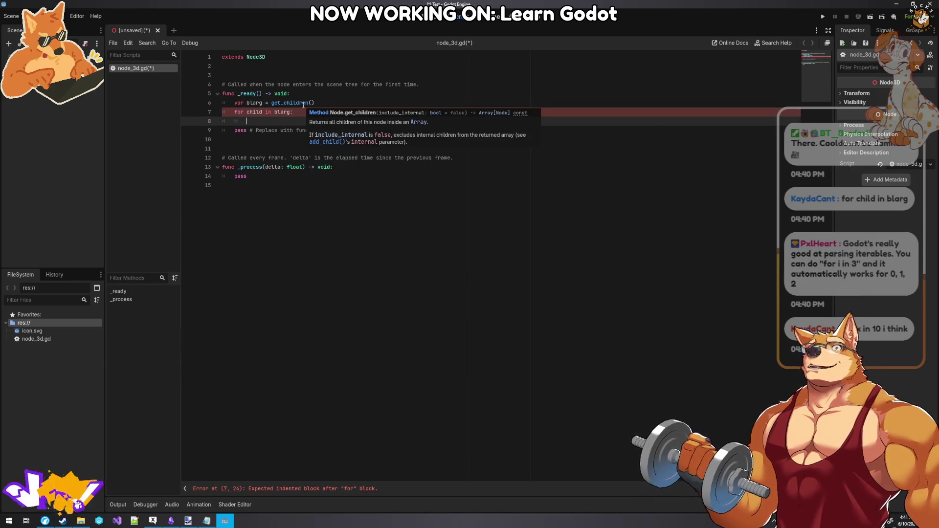
Declare var test = null on a new line above the loop.
key(ctrl+shift+Return)
text(va)
text(test = null;)
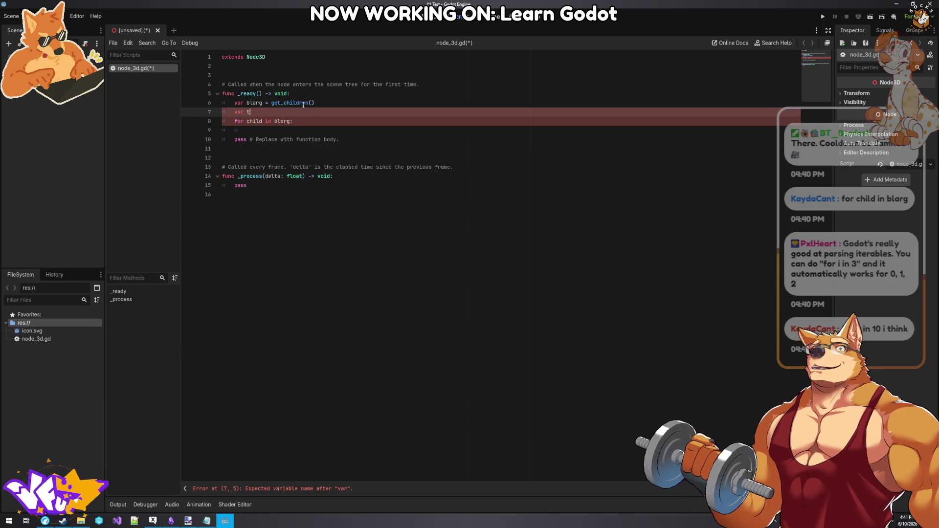
key(BackSpace)
Write if (child) as the first line of the loop body.
key(Down)
key(Down)
text(if (child )
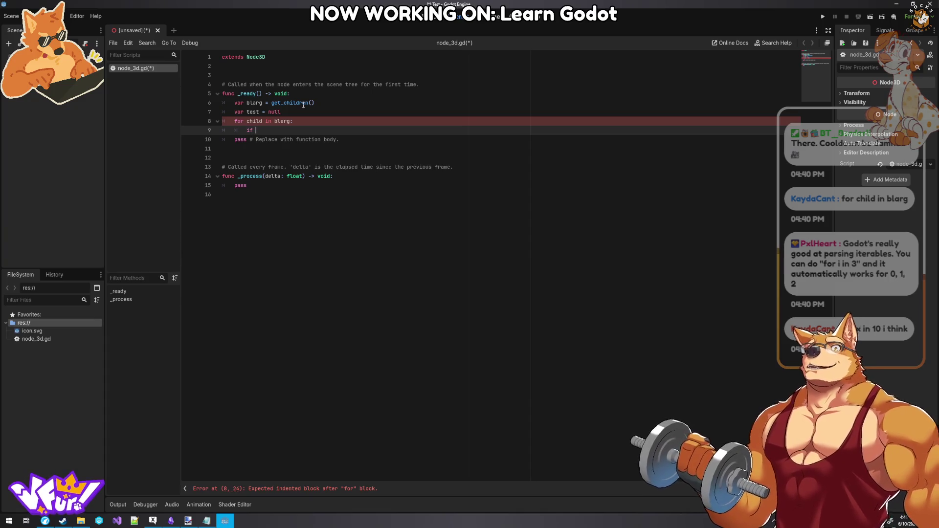
text(==)
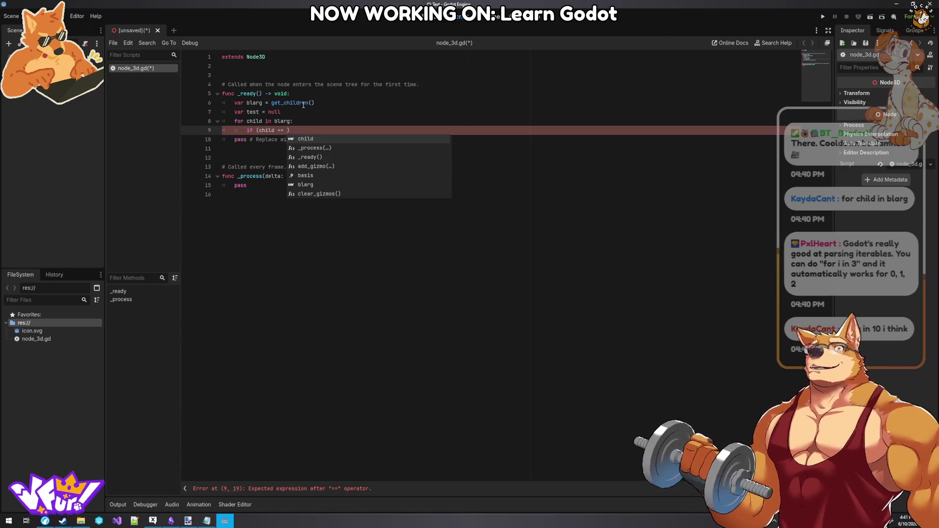
key(BackSpace)
key(BackSpace)
key(BackSpace)
text(.)
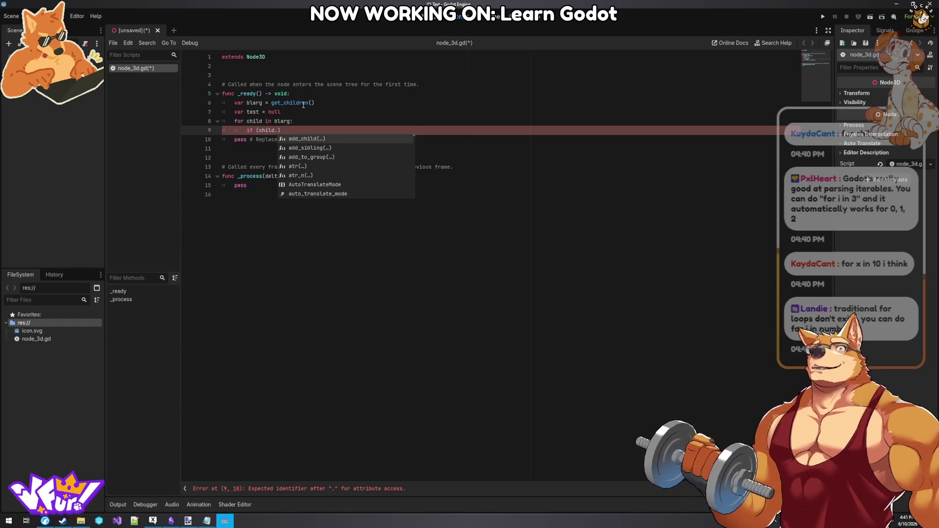
key(BackSpace)
key(Escape)
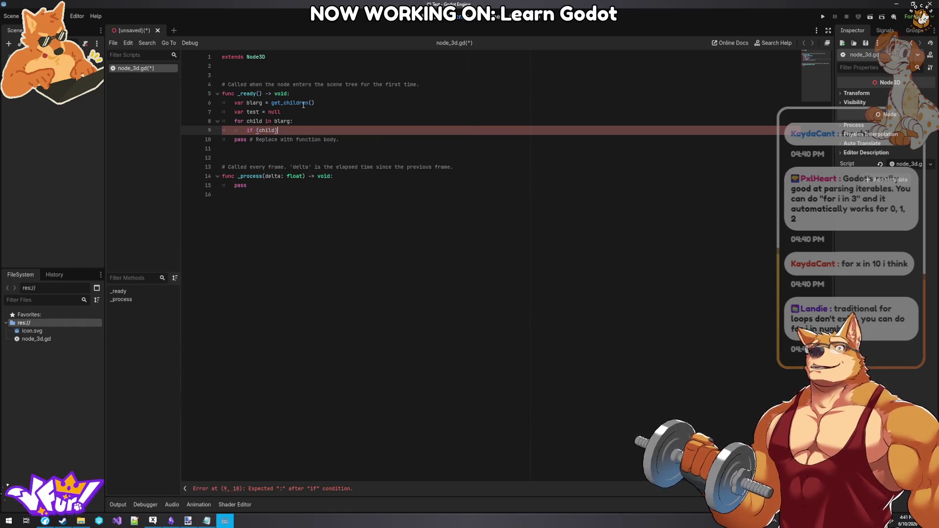
Add var index:number = 0 below the test declaration.
key(Up)
key(Up)
key(Return)
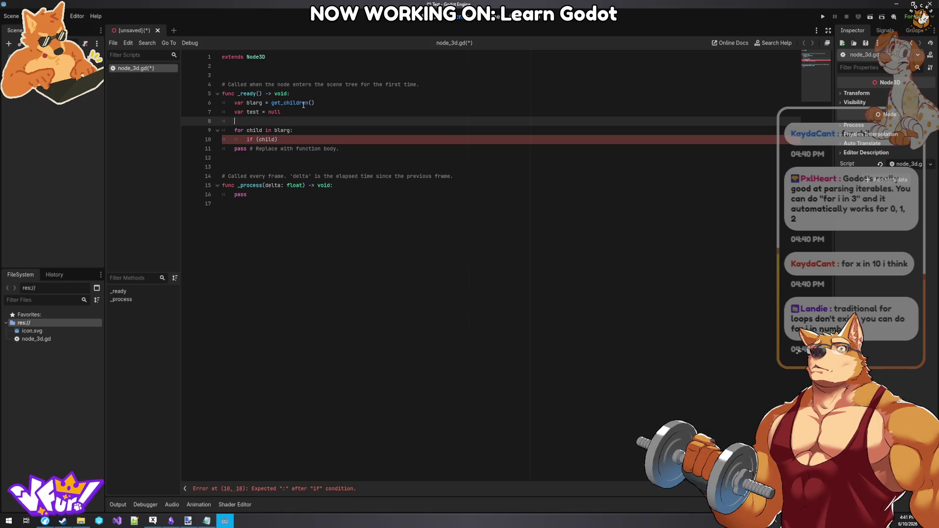
text(var )
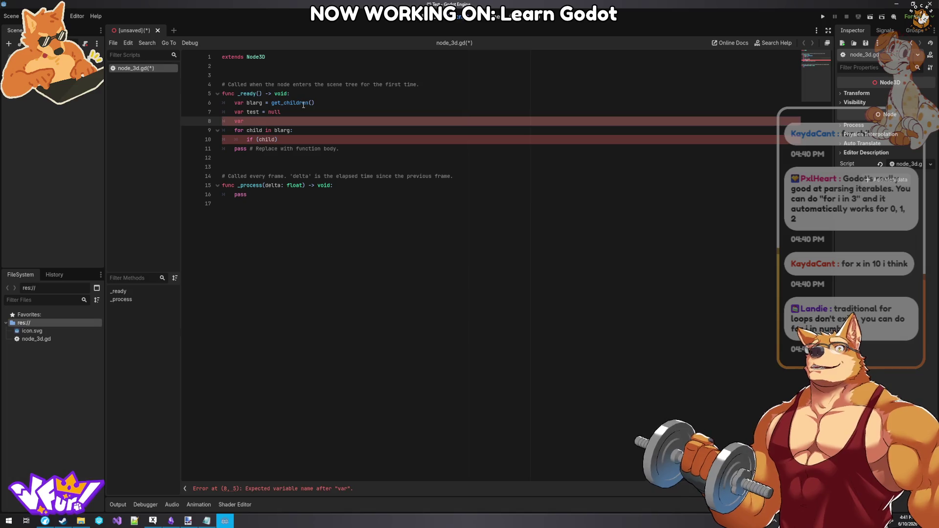
text(index)
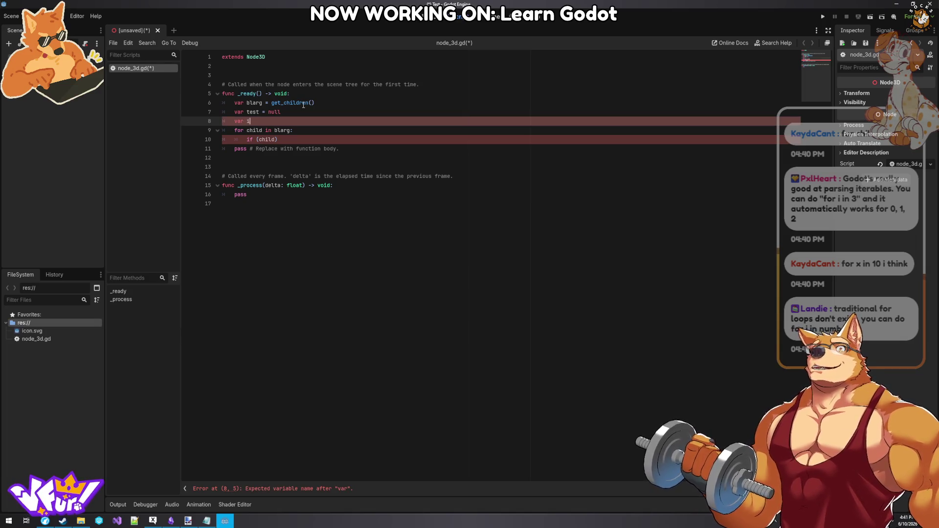
text(:number = )
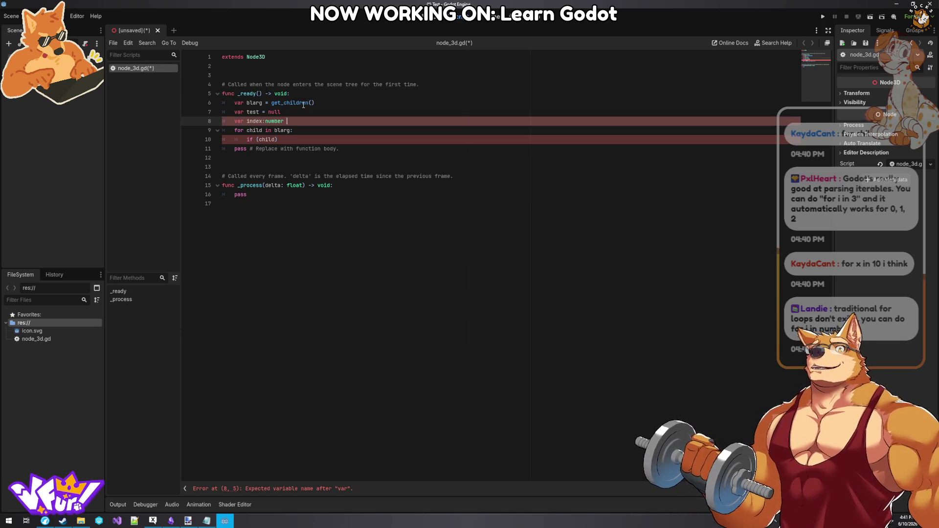
text(0)
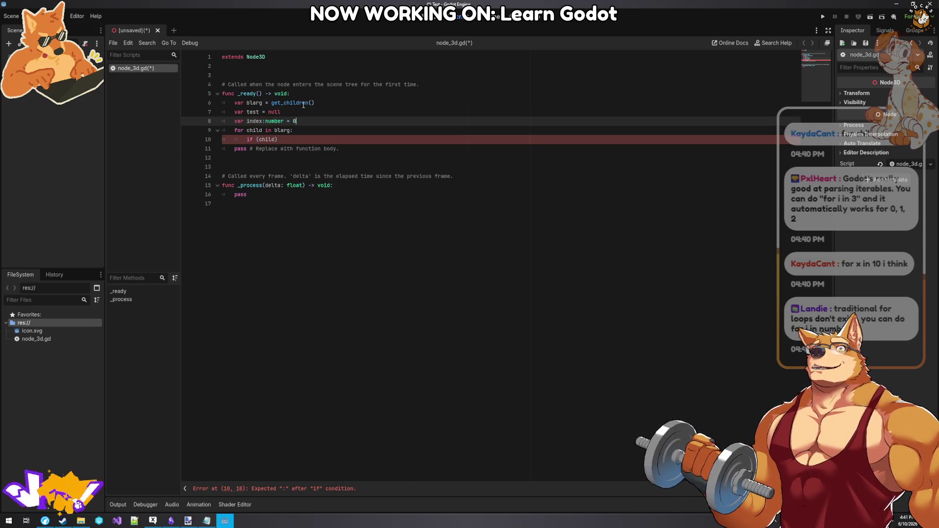
key(Return)
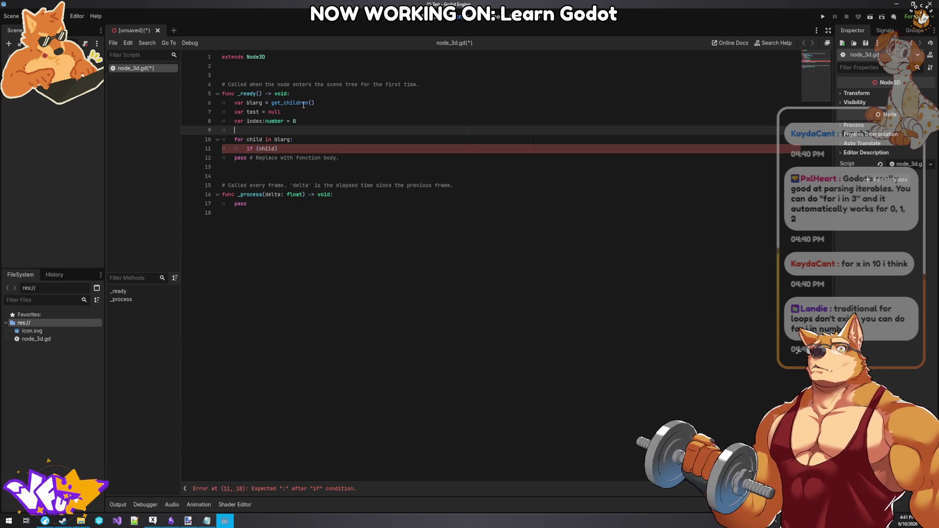
key(BackSpace)
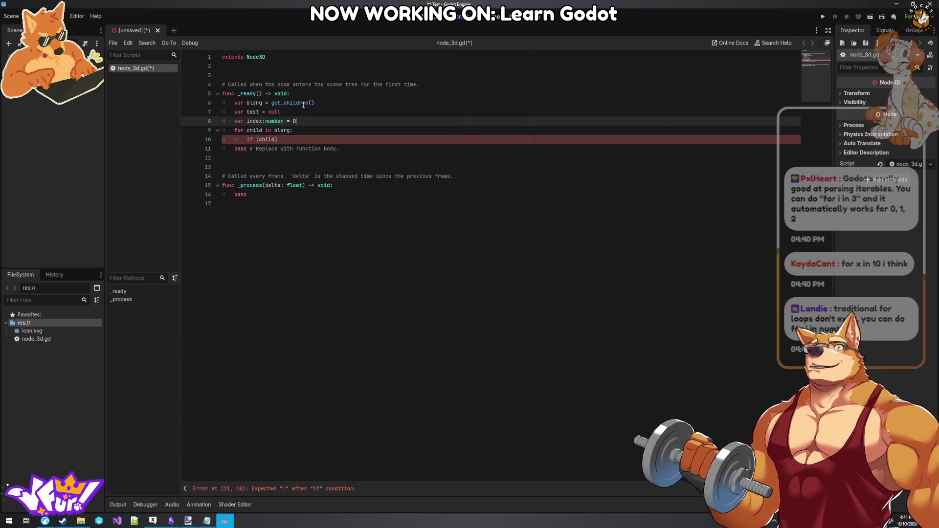
click(252, 111)
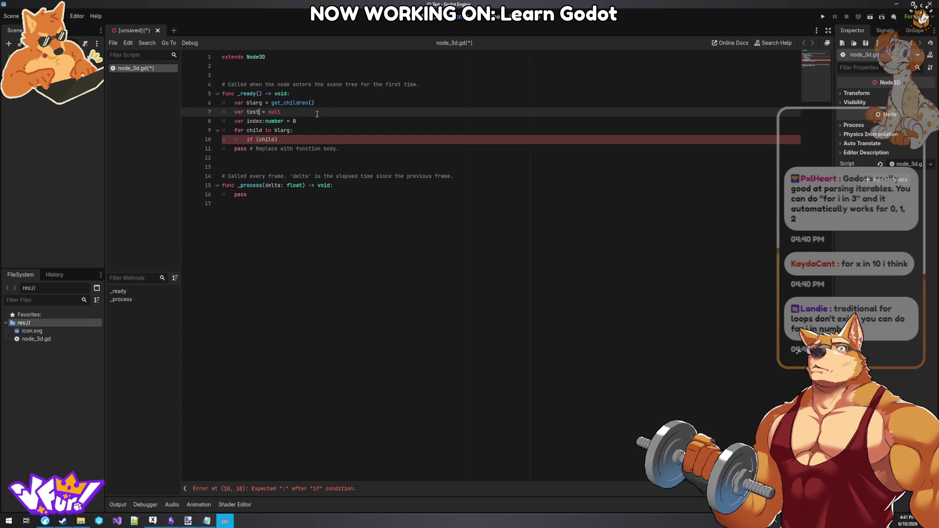
text(:null)
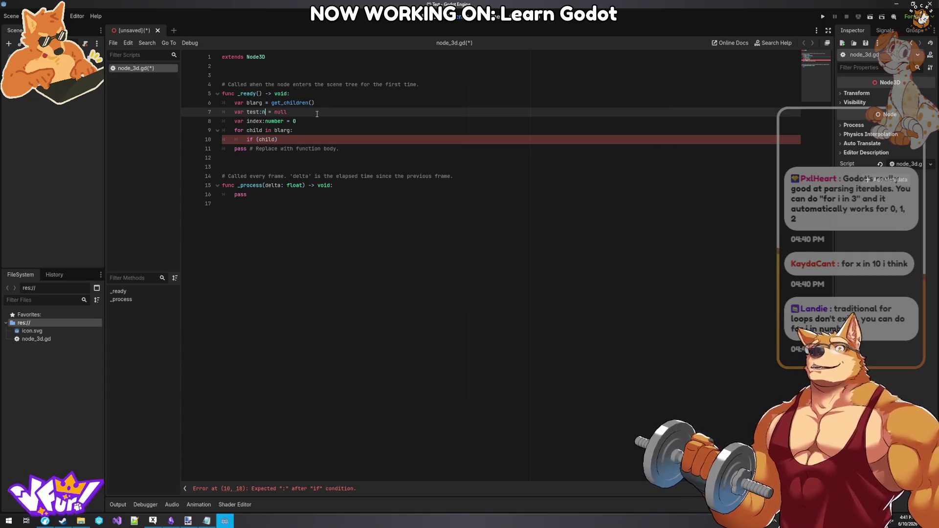
key(BackSpace)
key(BackSpace)
key(BackSpace)
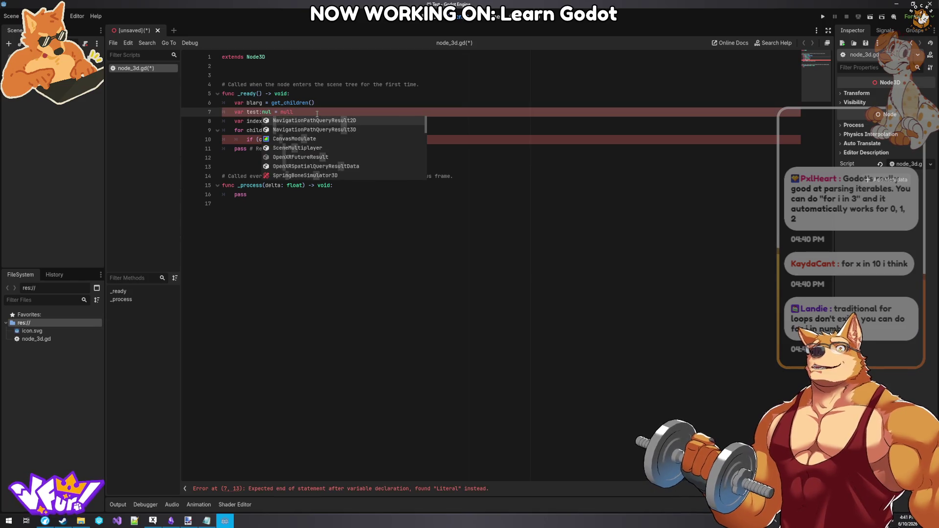
text(Null)
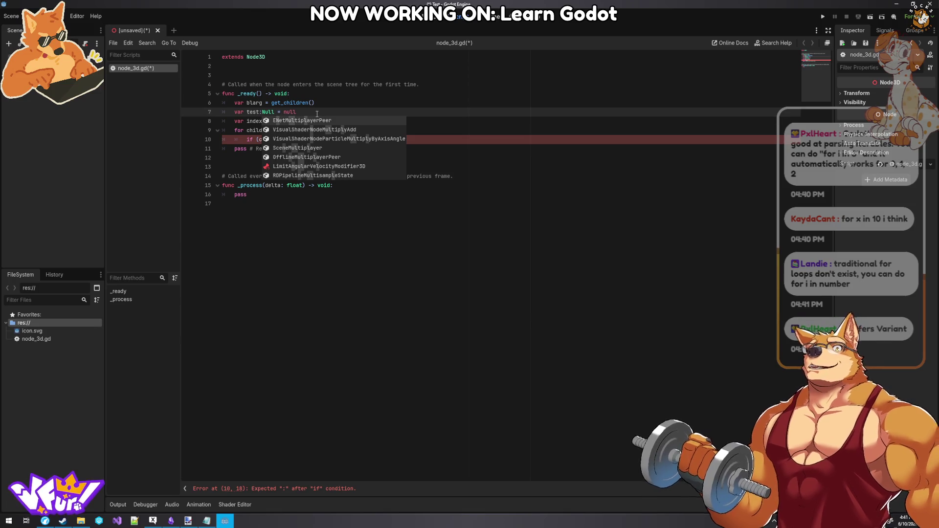
key(Escape)
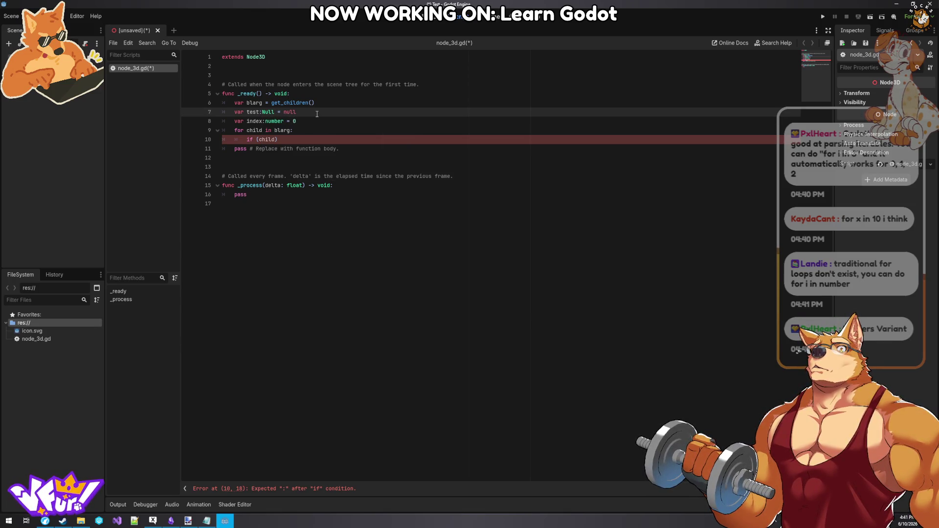
key(BackSpace)
key(BackSpace)
key(BackSpace)
text(void)
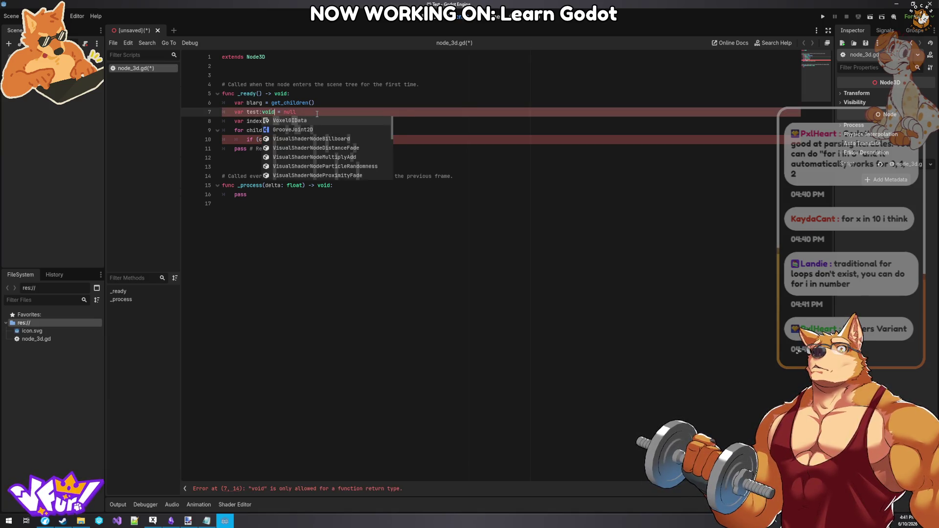
key(BackSpace)
key(BackSpace)
key(BackSpace)
key(Down)
key(Down)
key(Down)
key(Down)
key(End)
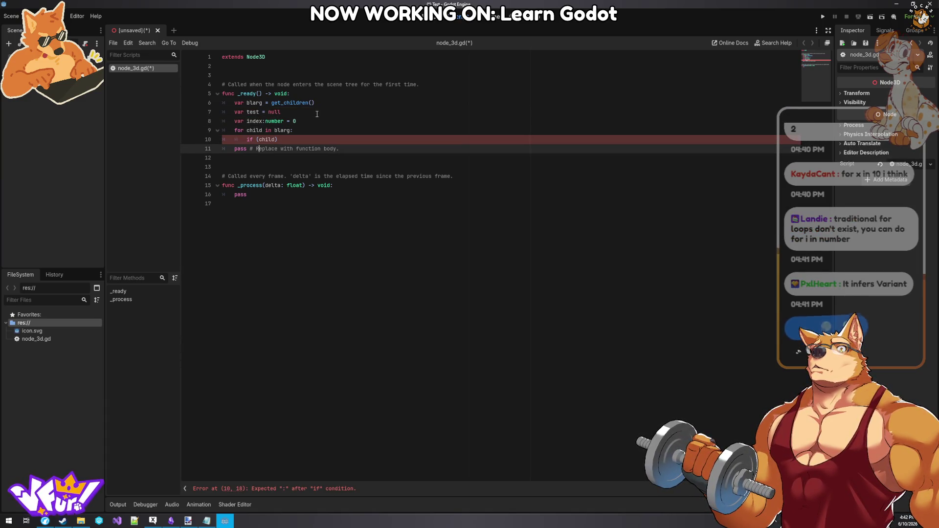
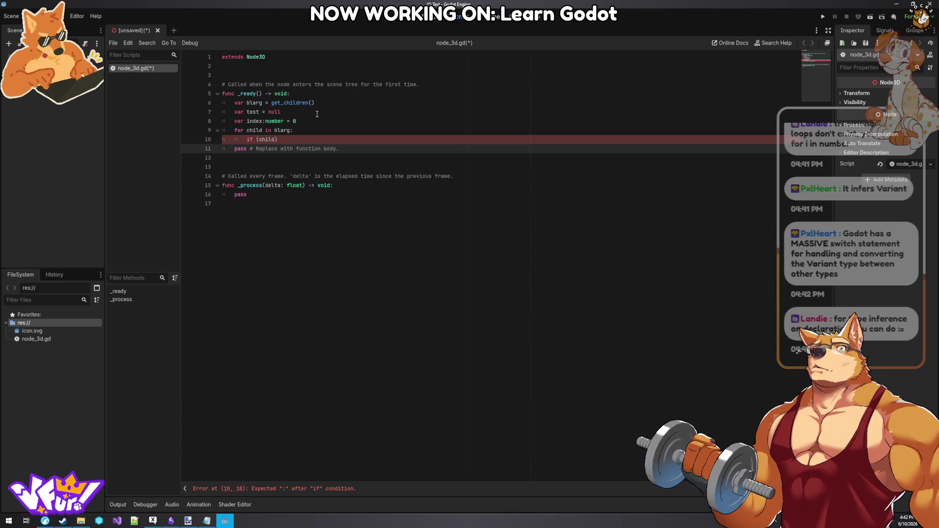
Add a trial index++ line inside the child loop, then delete it again.
key(Up)
key(Up)
key(Return)
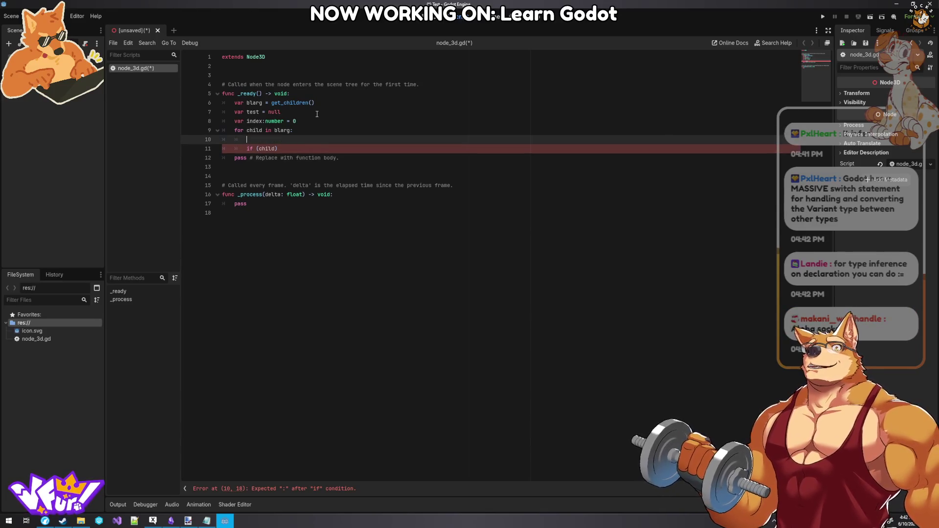
text(index)
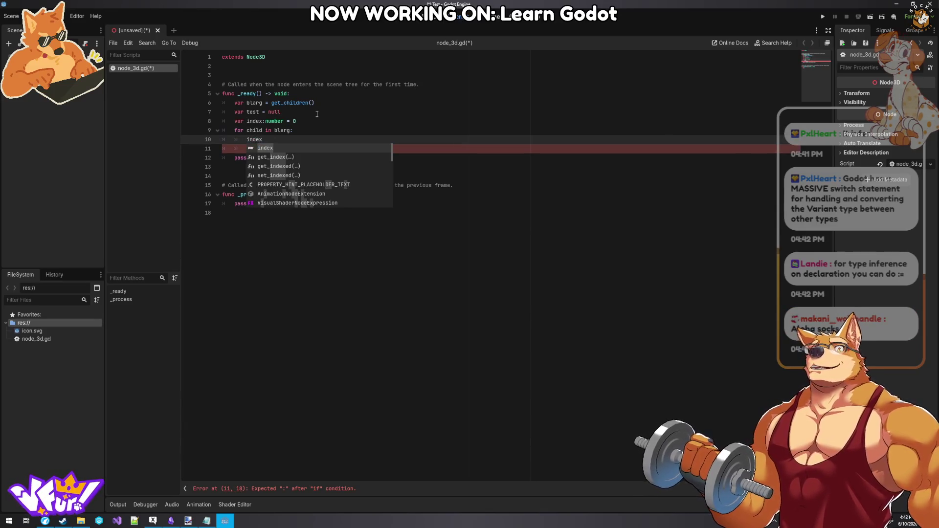
text(++)
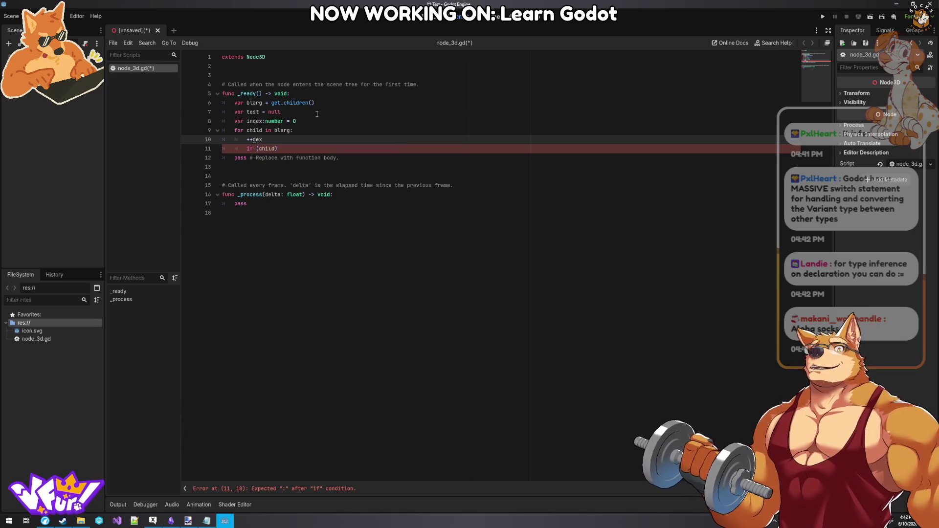
text(in)
key(Return)
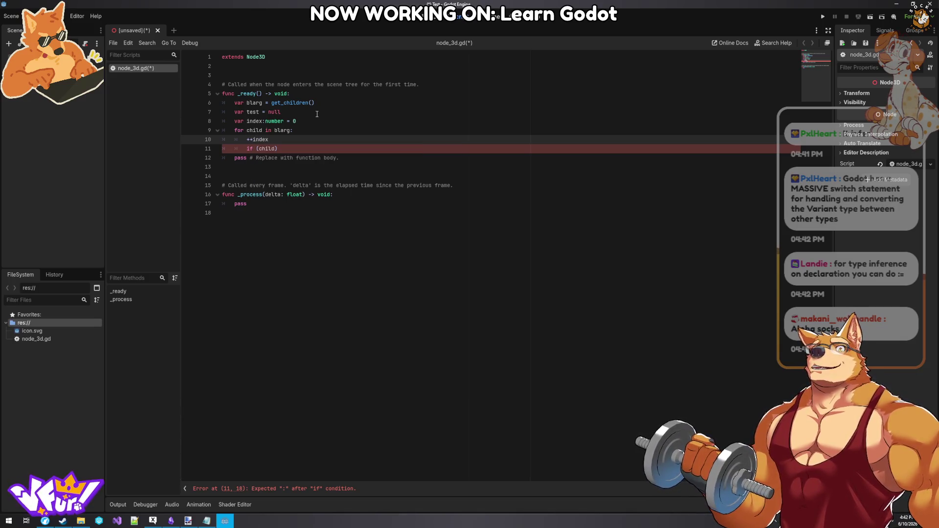
key(BackSpace)
key(BackSpace)
key(BackSpace)
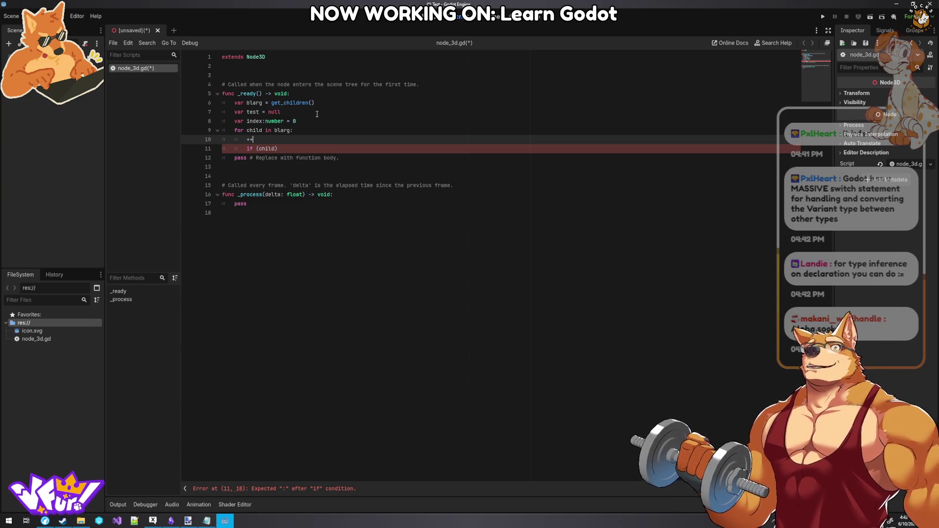
key(Down)
Change the if condition from child to 'index++ == 4' and end it with a colon.
key(BackSpace)
key(BackSpace)
key(BackSpace)
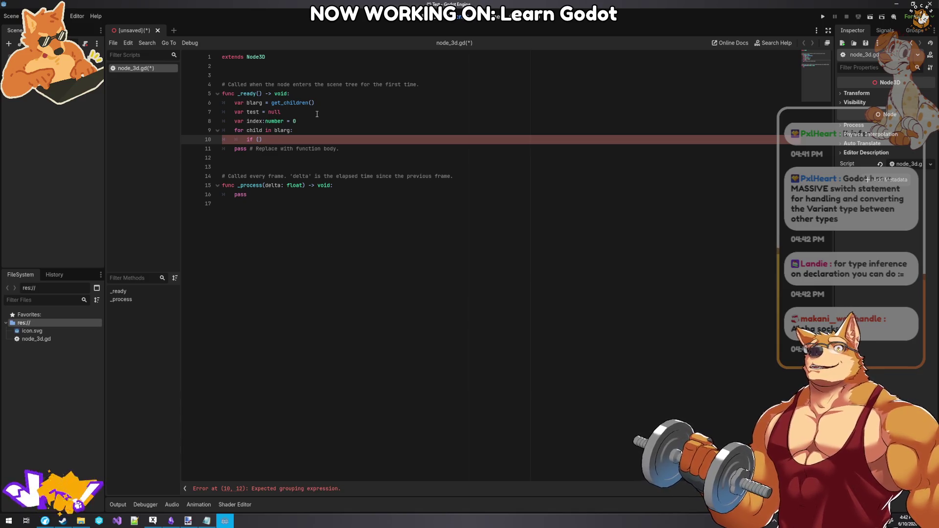
text(index)
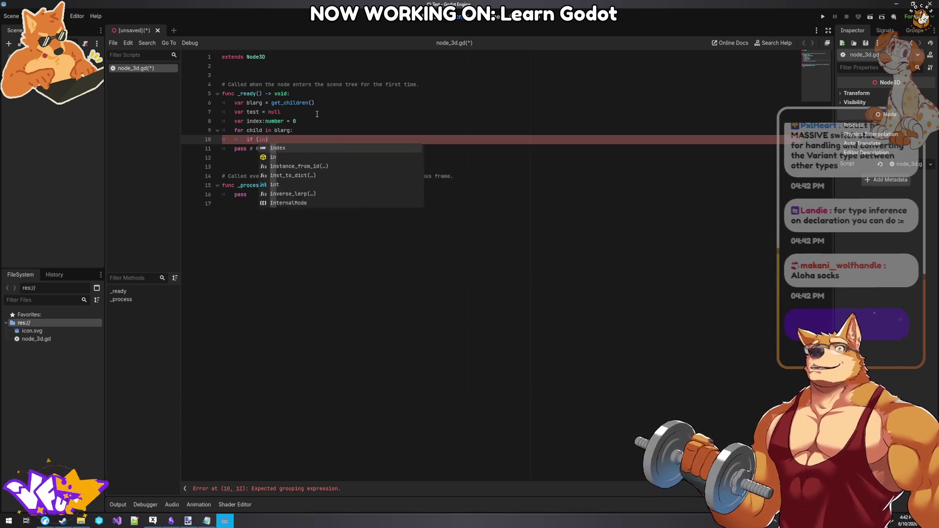
text(++ == )
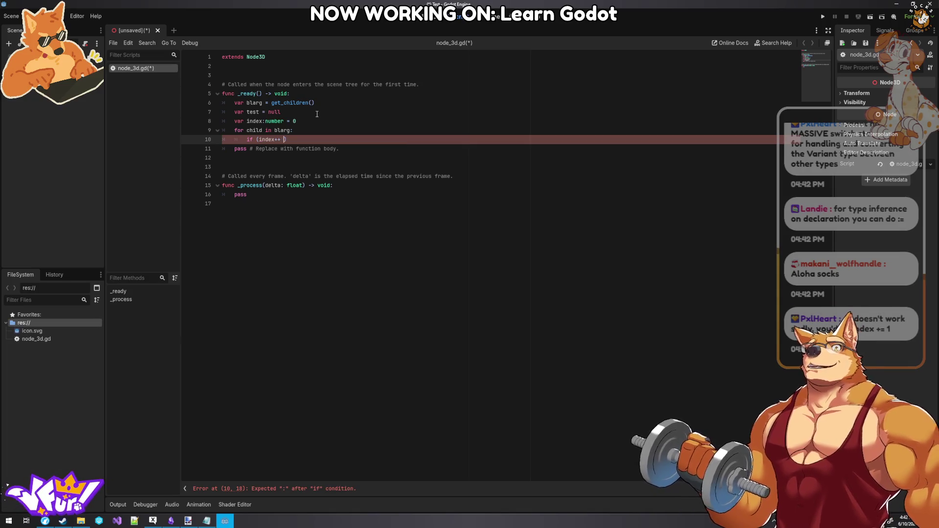
text(4)
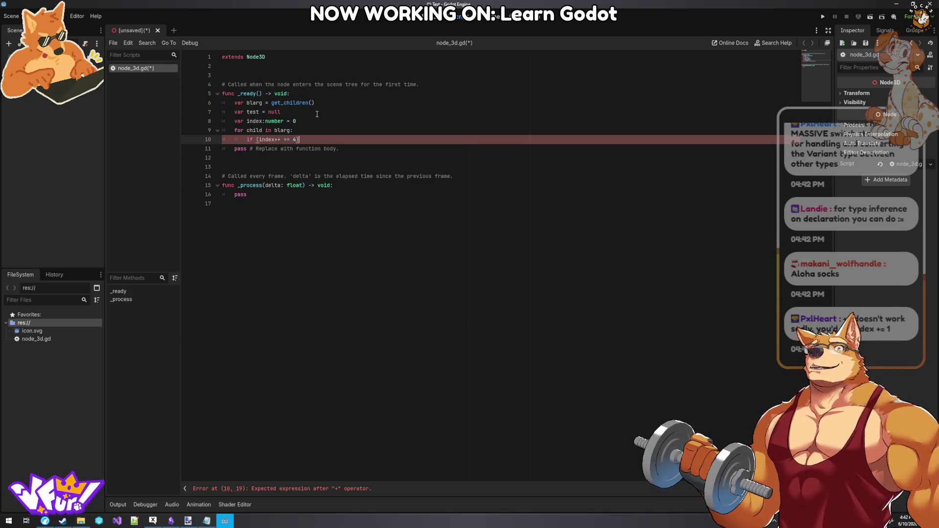
key(Return)
key(BackSpace)
text(:)
key(Return)
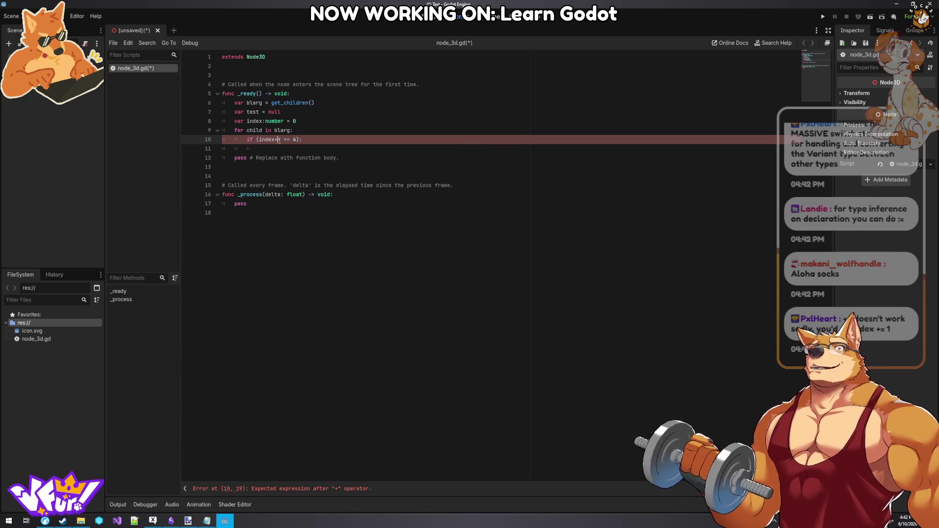
Insert a new empty line above the if statement.
drag(281, 140, 259, 140)
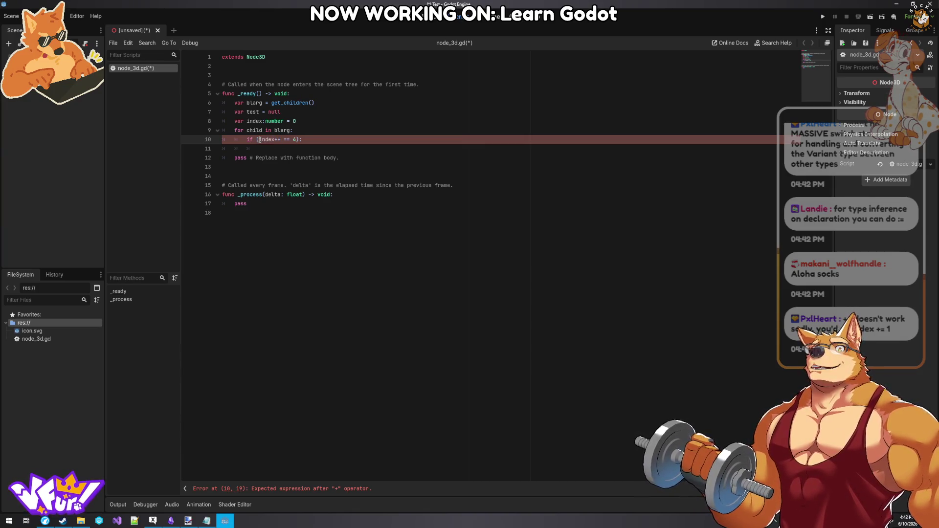
click(310, 128)
key(Return)
Type scratch lines '# 0' and '++index' above the if, then delete them all.
text(# 0)
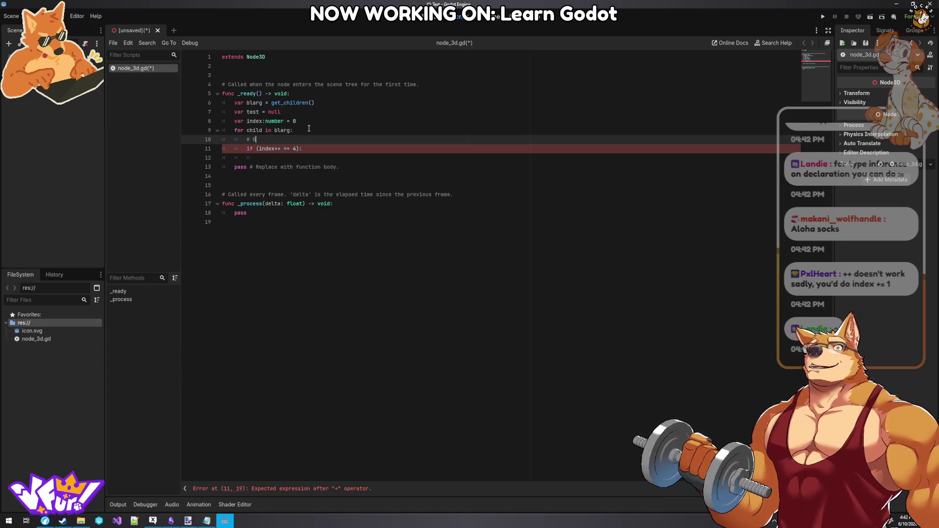
key(Return)
text($)
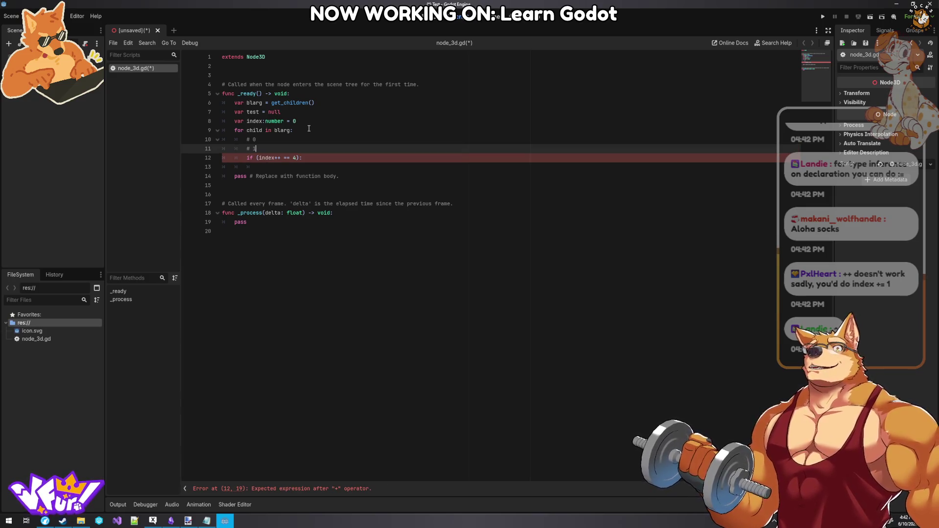
drag(281, 158, 258, 157)
click(262, 147)
key(Return)
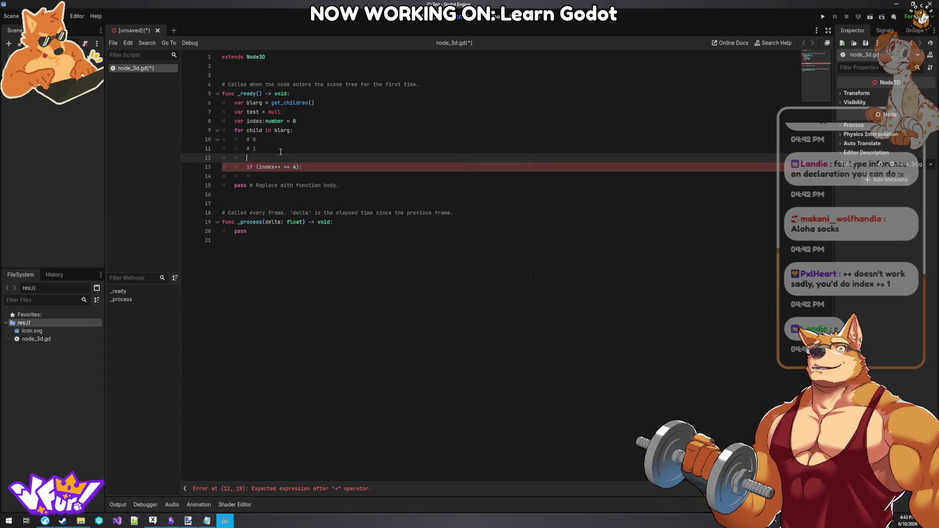
text(++index)
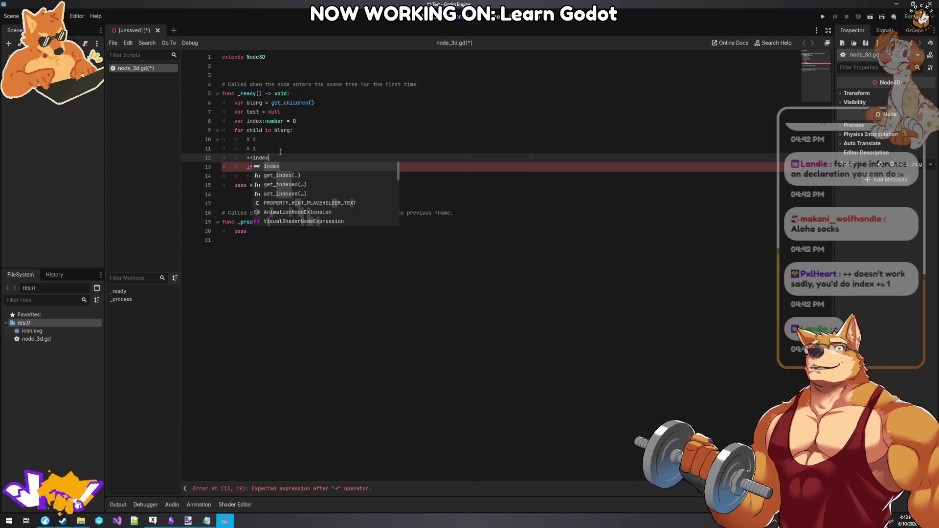
key(BackSpace)
key(BackSpace)
key(BackSpace)
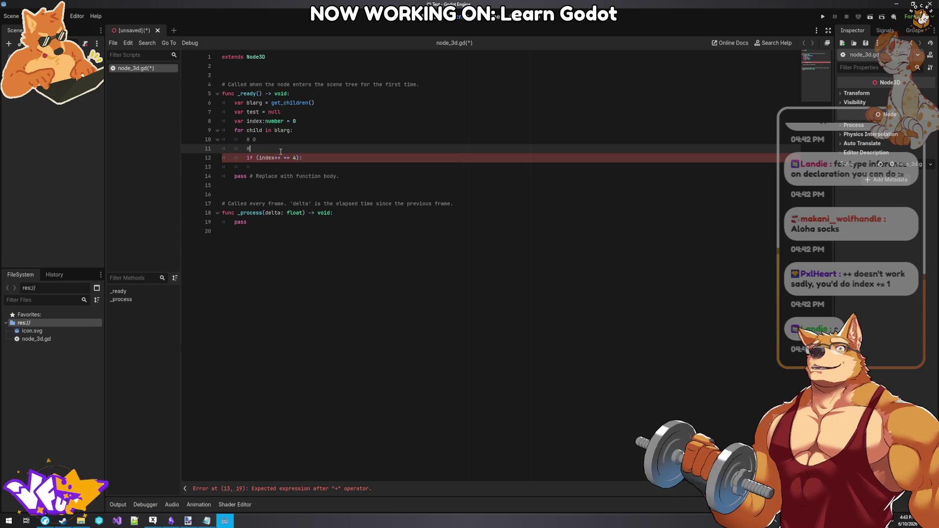
key(BackSpace)
key(BackSpace)
key(BackSpace)
key(Delete)
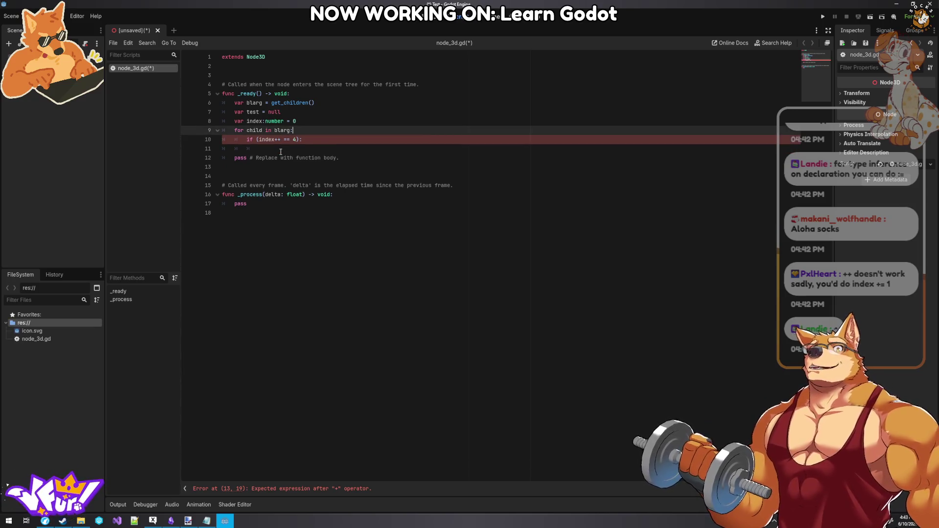
Write 'test = child' and 'break' in the if body, then select index++ in the condition.
key(Return)
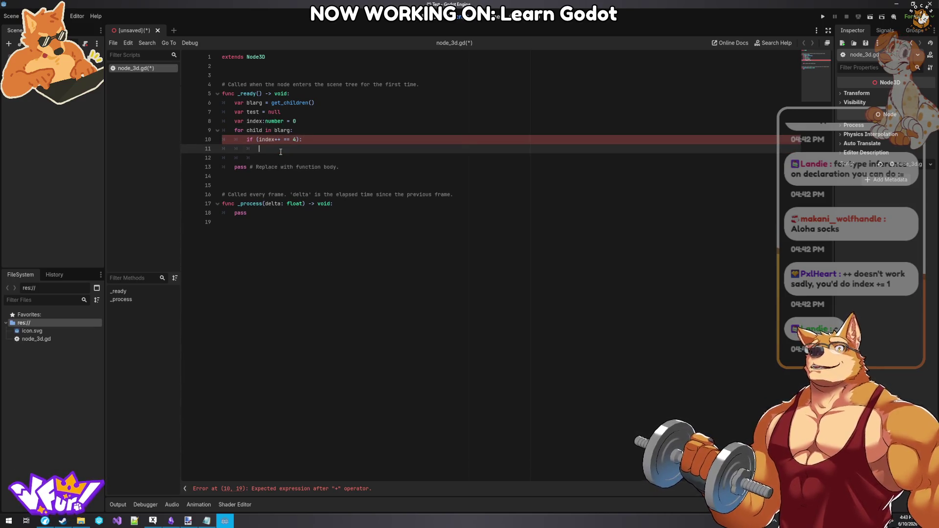
text(test = child)
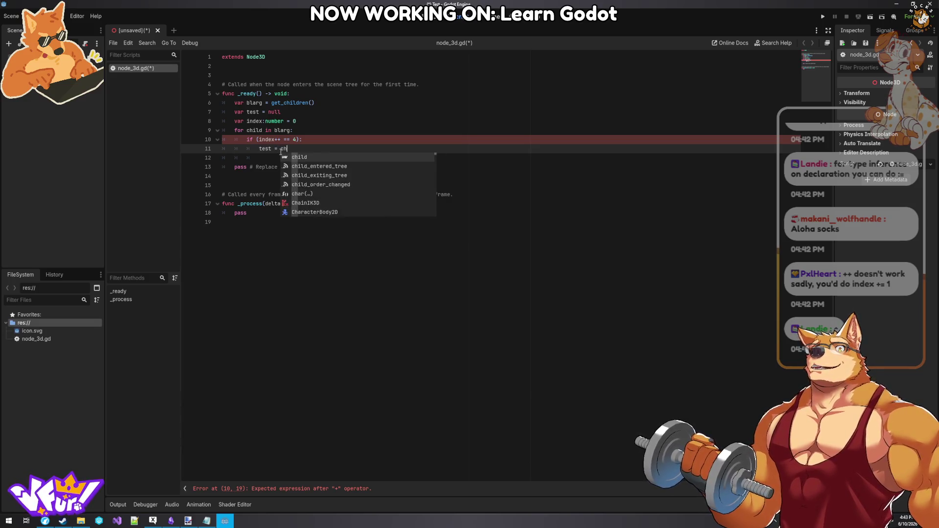
key(Return)
key(Return)
text(break)
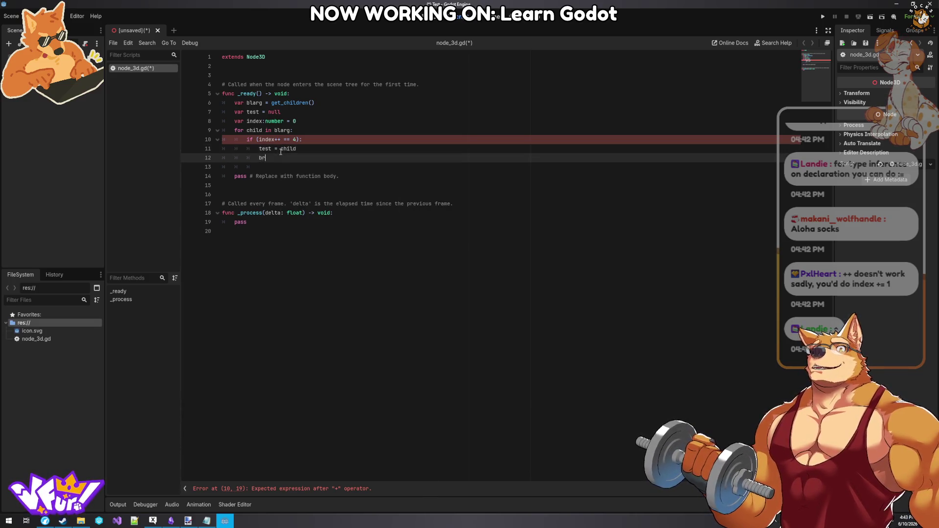
key(Up)
key(Up)
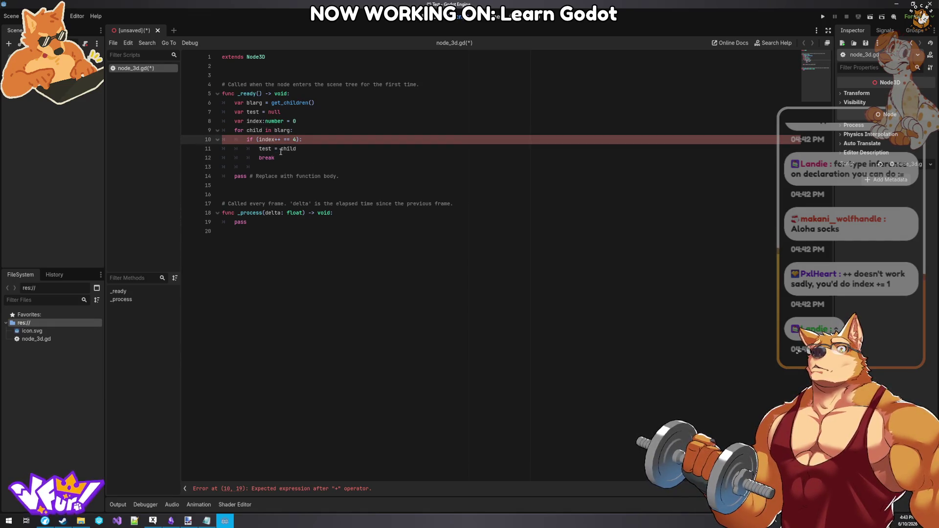
mouse_move(273, 140)
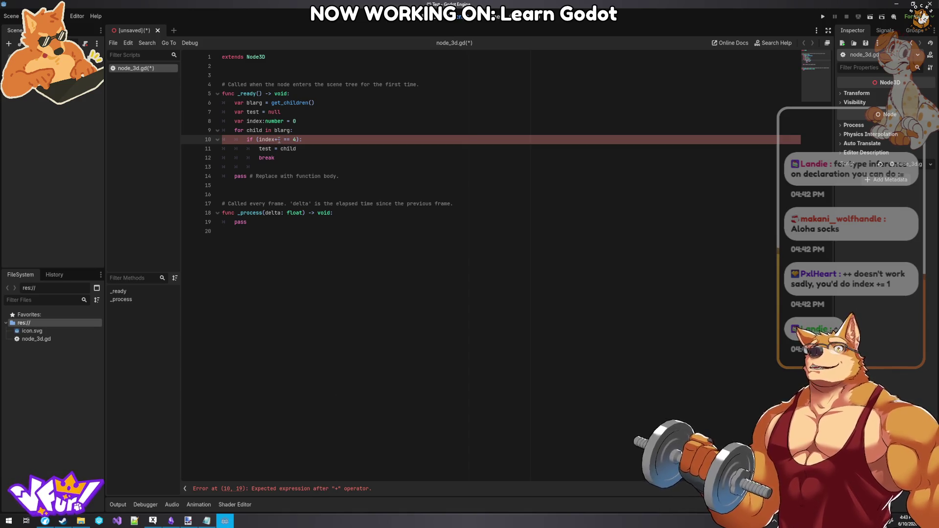
drag(283, 140, 258, 140)
key(ctrl+c)
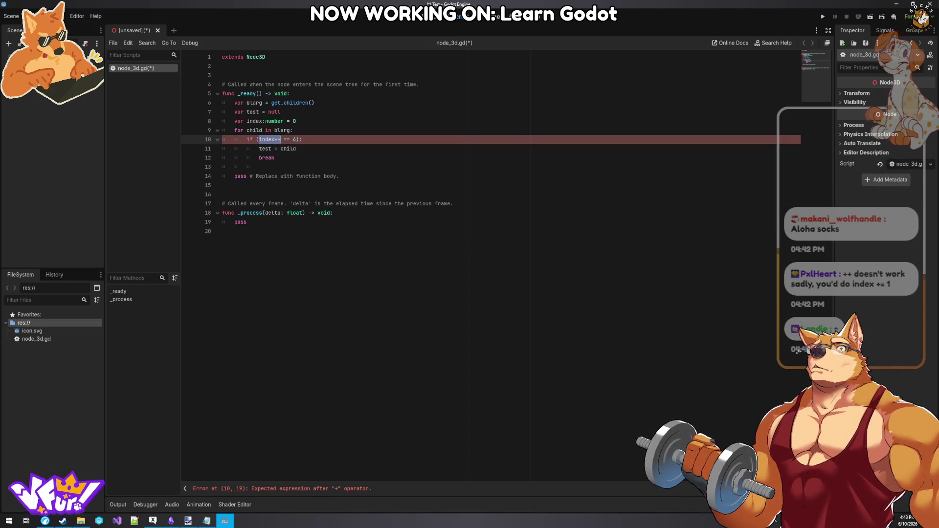
Move the increment onto its own '++index' line before 'if (index == 4):'.
key(BackSpace)
click(309, 130)
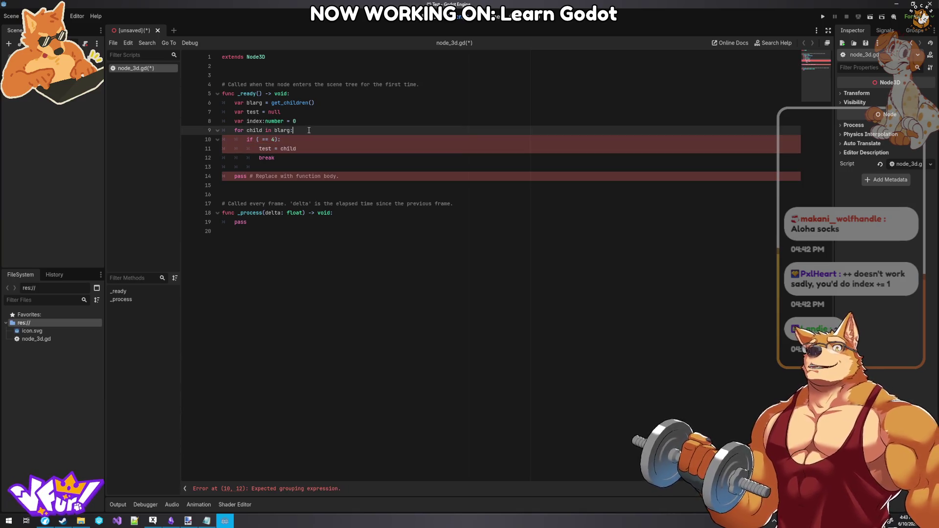
key(Return)
key(ctrl+v)
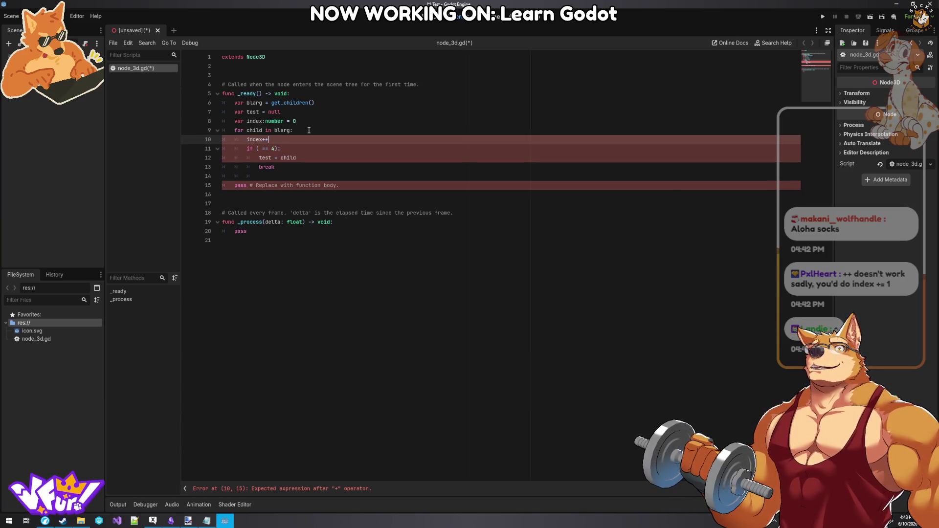
key(Down)
text(index)
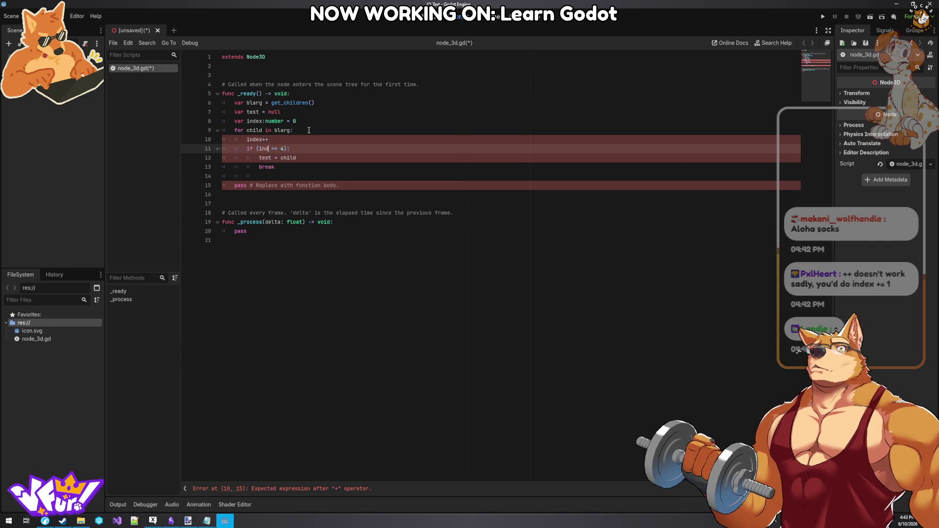
drag(268, 140, 246, 140)
text(++i)
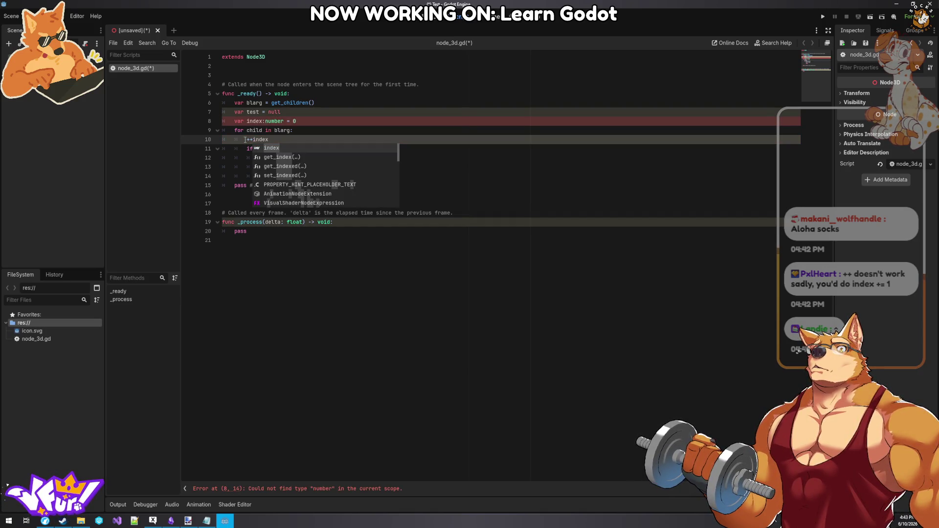
key(Escape)
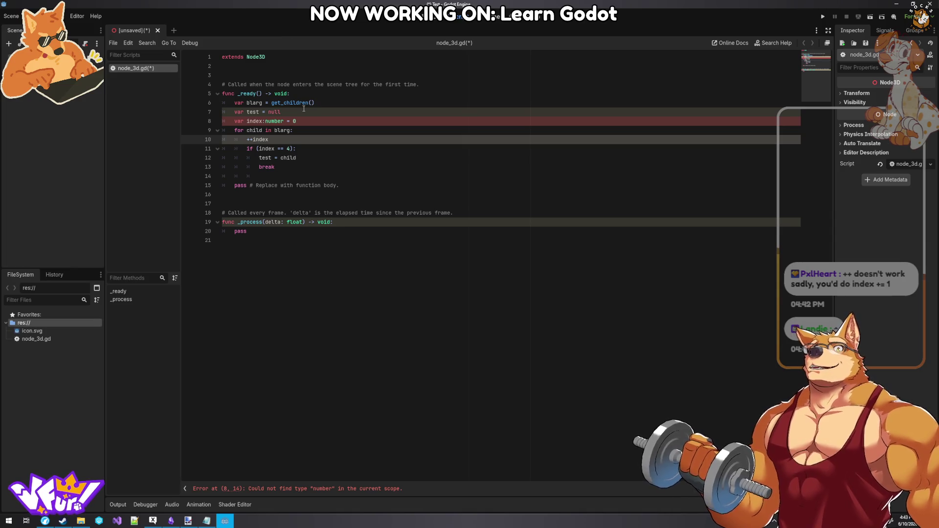
Change index's type on line 8 to int, briefly try int64, and keep int.
double_click(276, 121)
text(int)
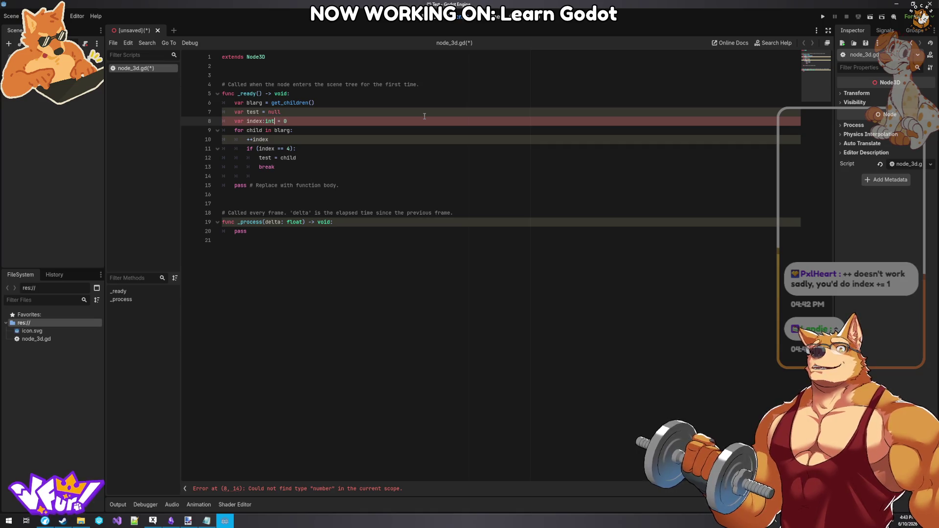
click(424, 115)
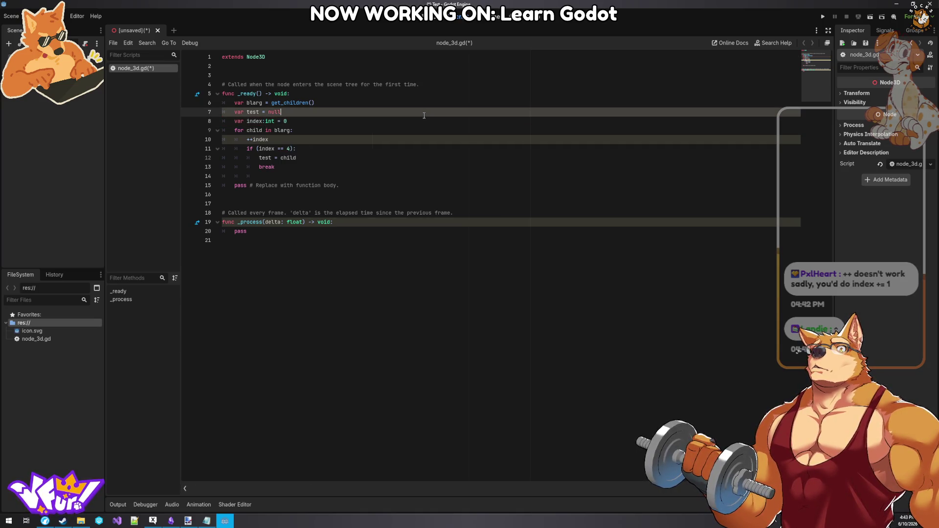
click(274, 122)
text(64)
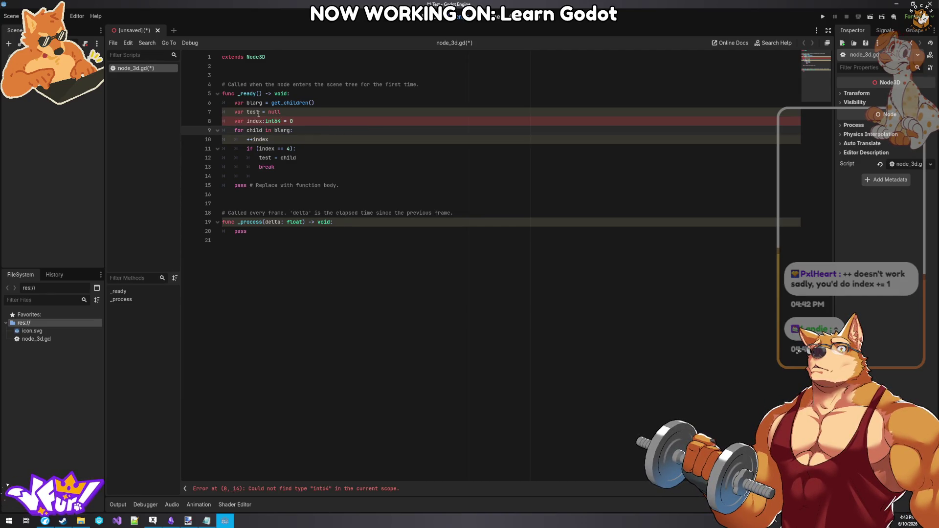
text(int)
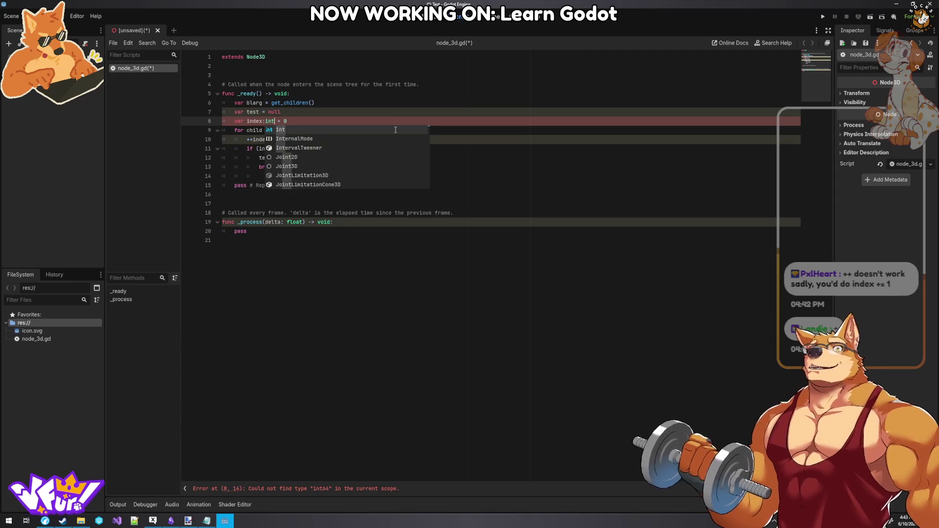
click(428, 90)
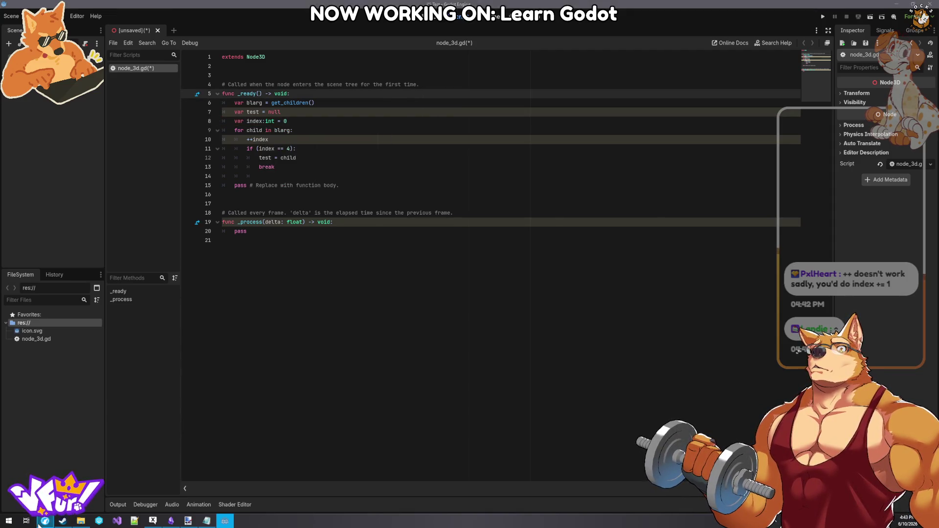
key(alt+Tab)
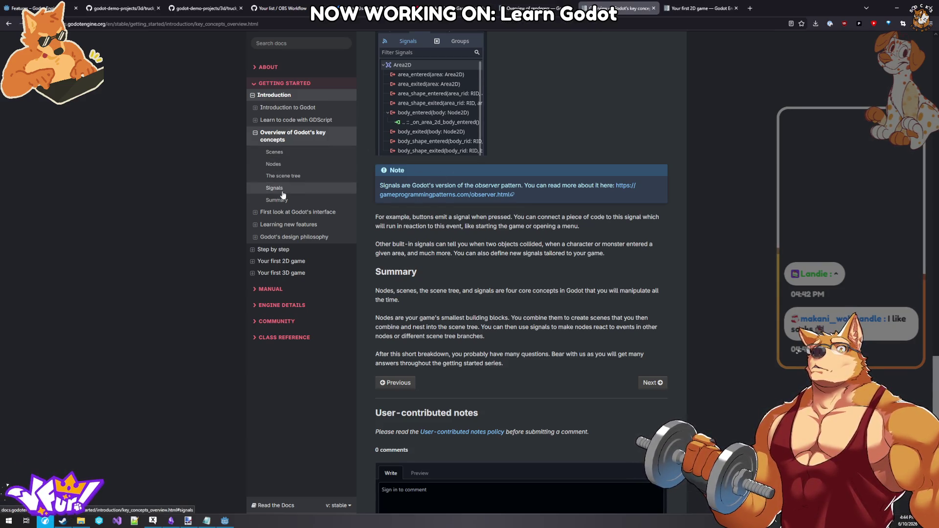
Expand Godot's design philosophy in the docs sidebar and open Object-oriented design and composition.
click(256, 238)
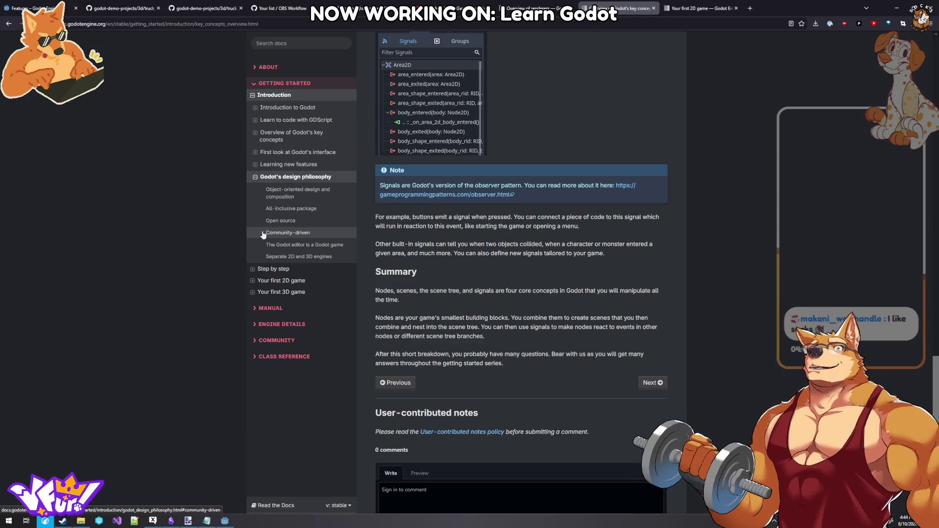
click(304, 192)
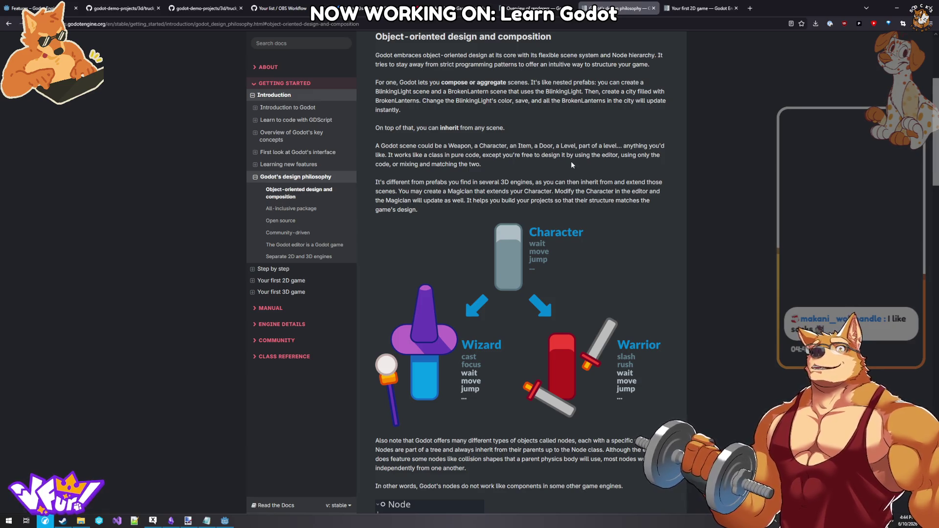
Scroll back and forth through the opening sections of the design philosophy page.
scroll(571, 165, down, 6)
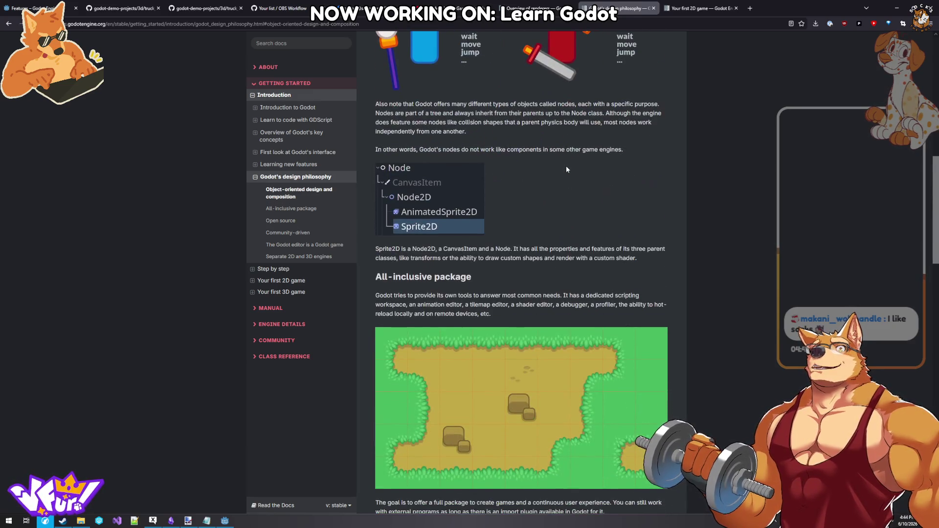
scroll(566, 170, up, 4)
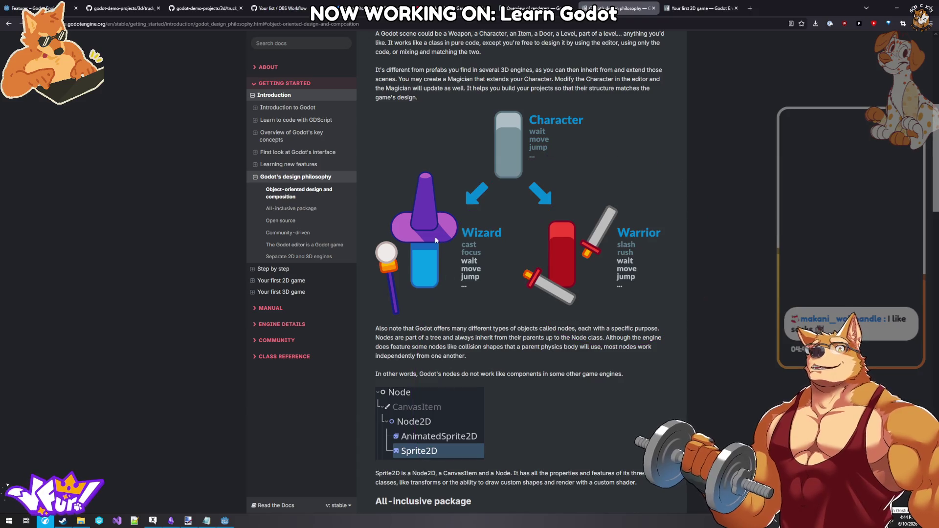
scroll(543, 260, down, 5)
scroll(543, 261, up, 8)
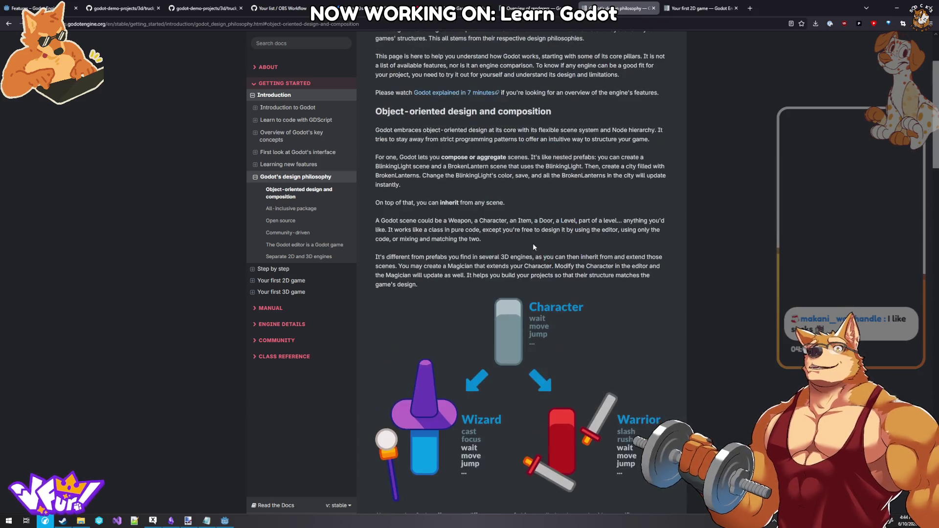
scroll(530, 249, down, 1)
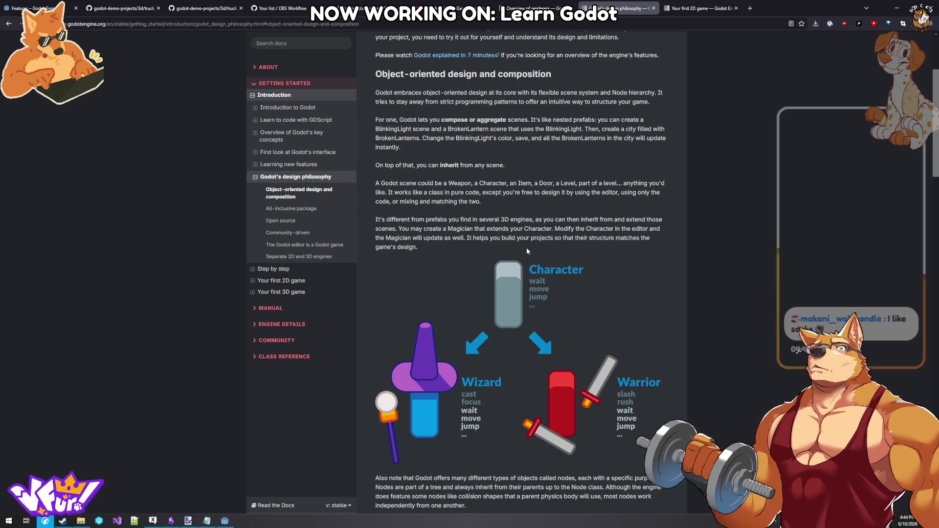
scroll(527, 251, down, 5)
scroll(526, 248, up, 2)
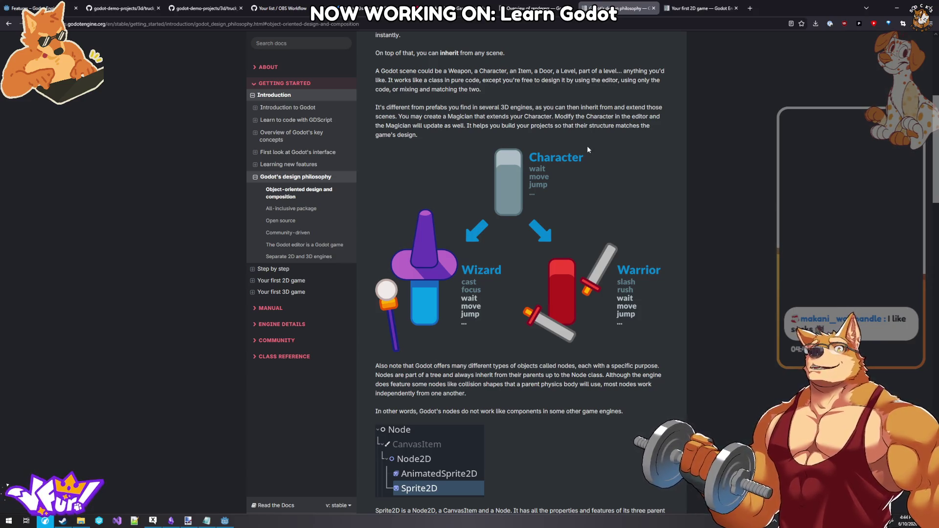
scroll(587, 145, down, 3)
scroll(543, 181, up, 2)
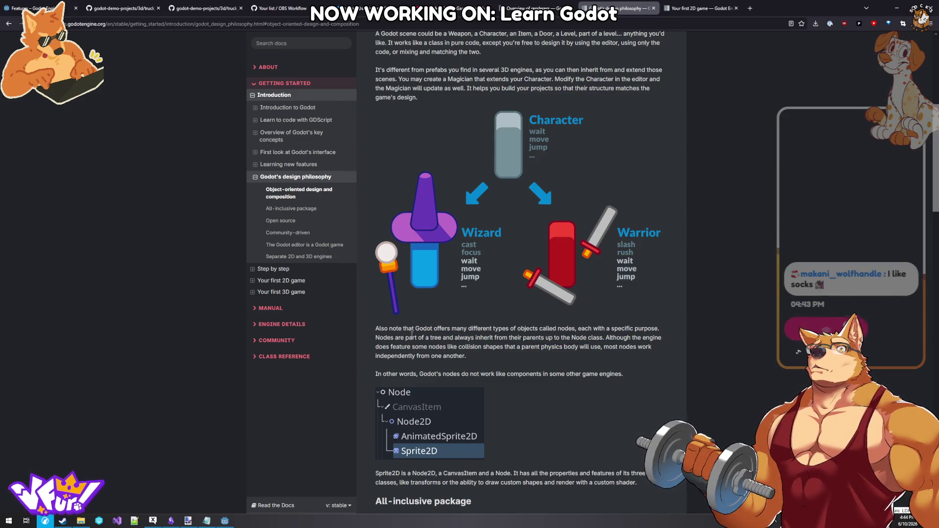
scroll(440, 352, down, 2)
scroll(450, 348, down, 3)
scroll(447, 347, up, 8)
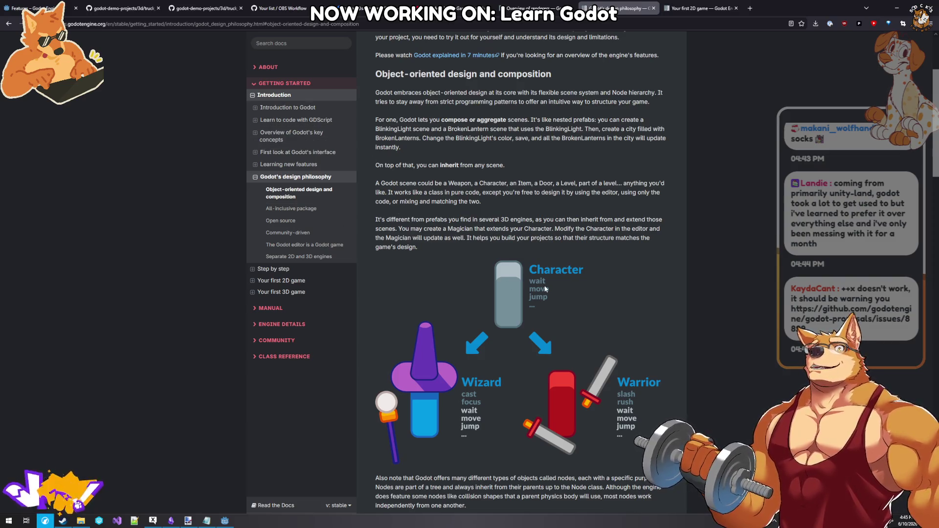
scroll(642, 265, down, 2)
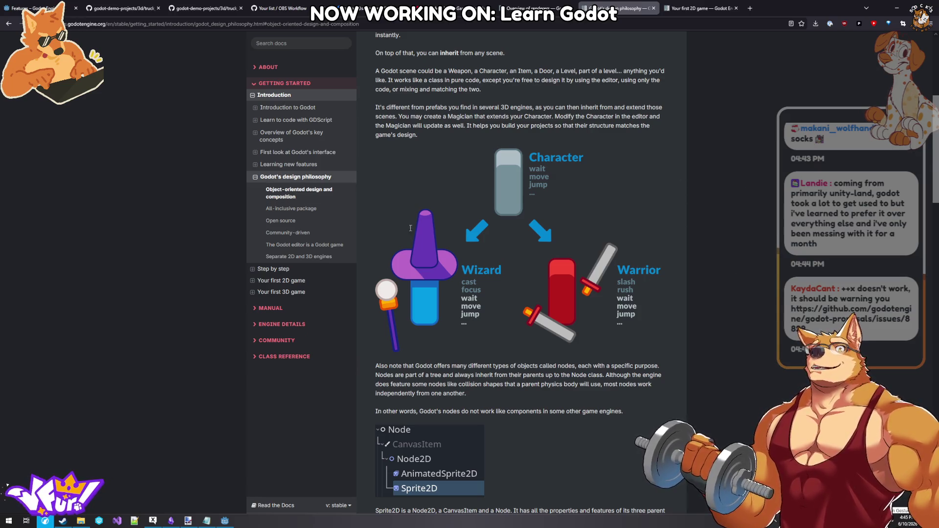
scroll(444, 328, down, 3)
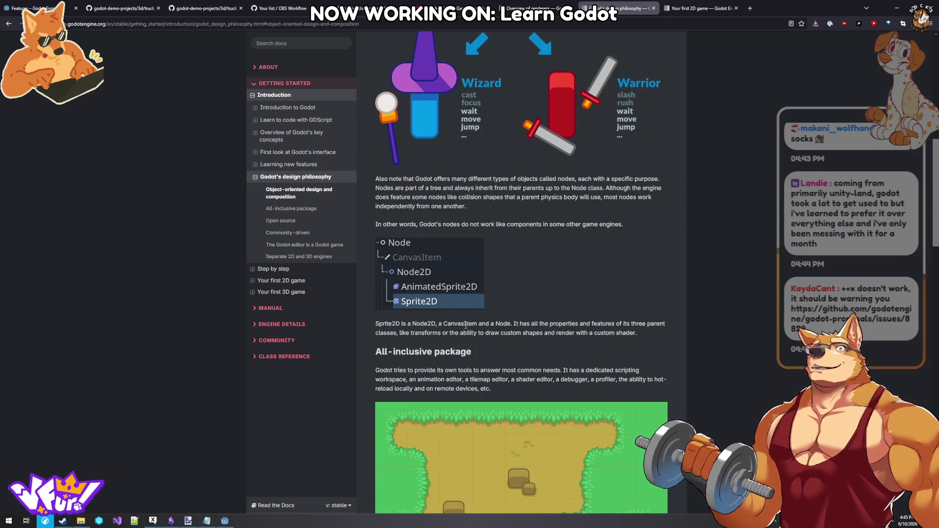
scroll(497, 323, down, 2)
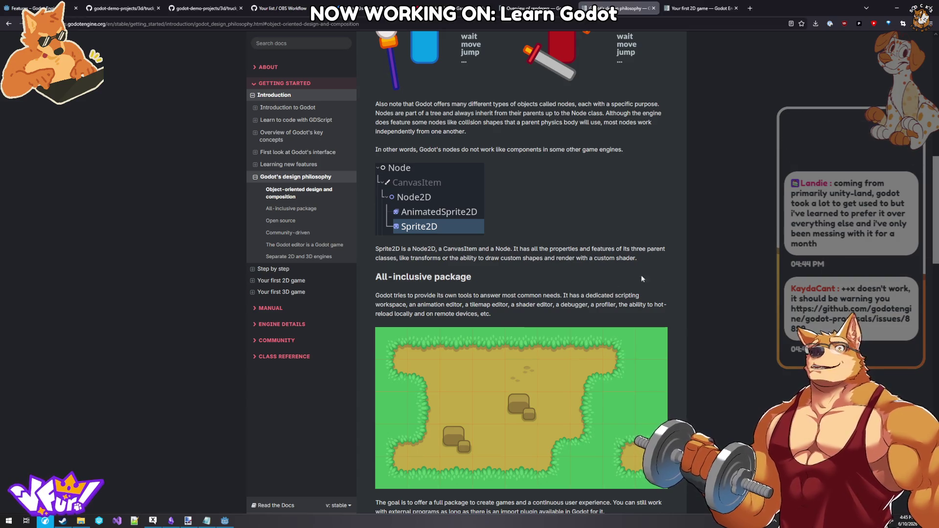
Briefly bring up the Godot editor, then return and read down to the Open source section.
click(225, 521)
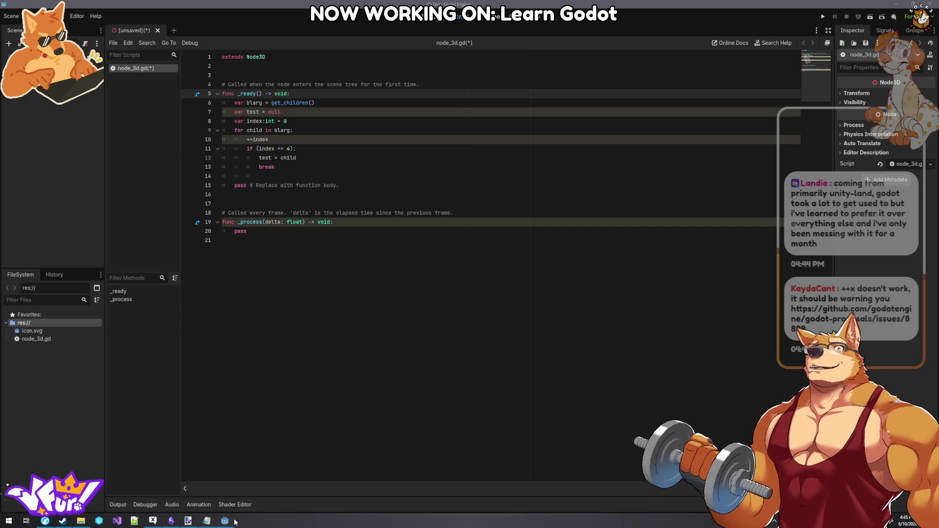
click(228, 523)
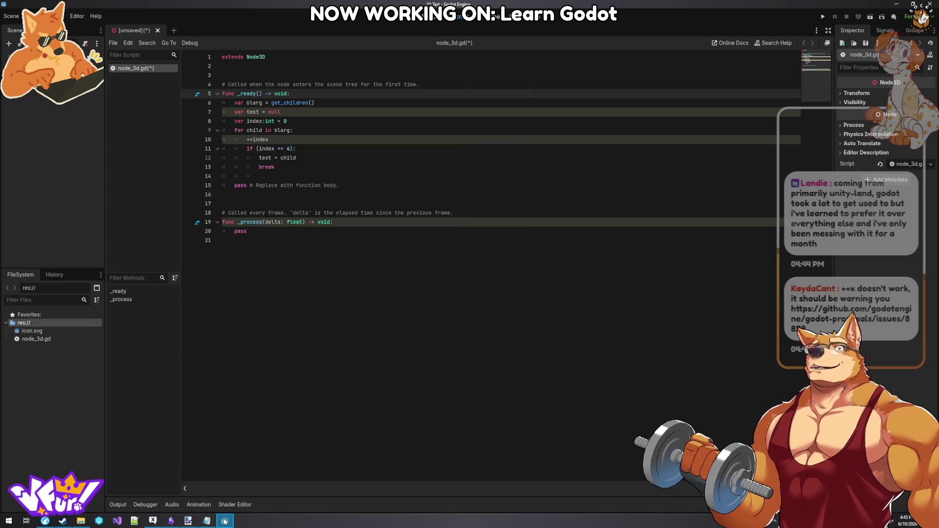
click(44, 521)
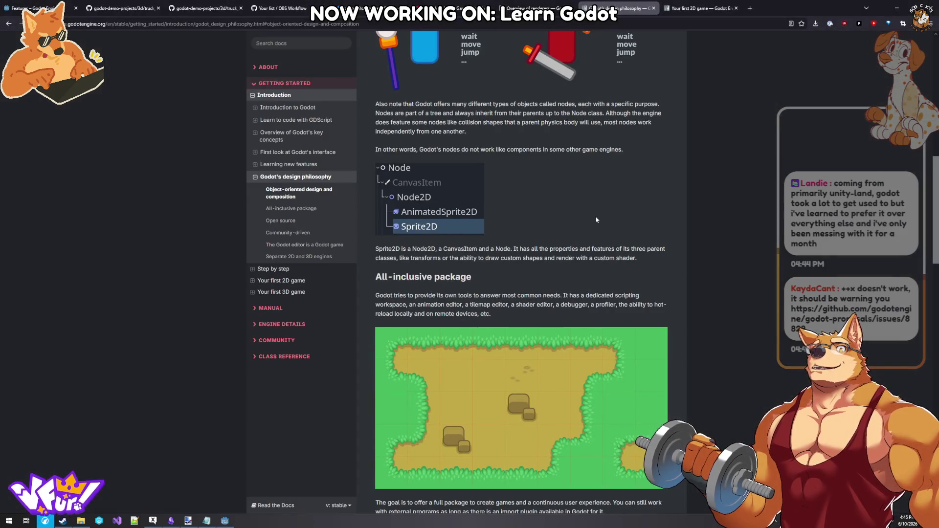
scroll(590, 220, down, 2)
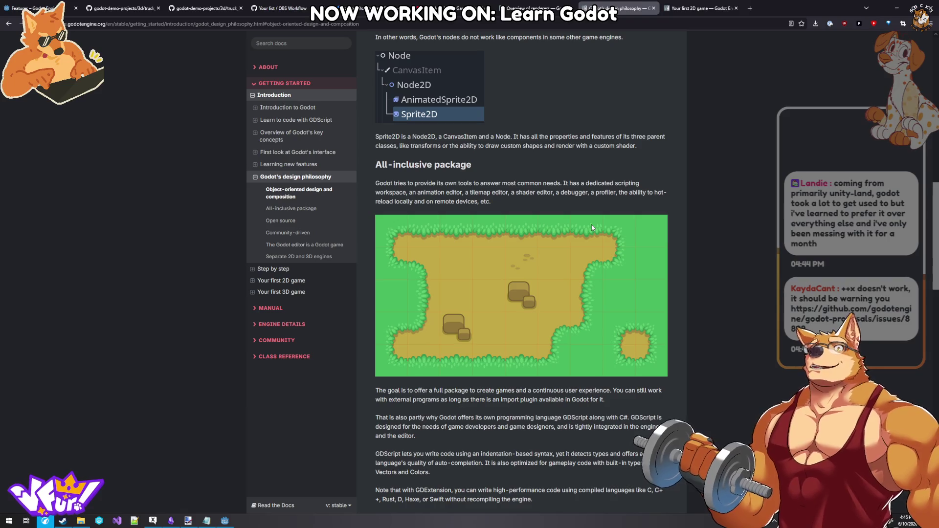
scroll(591, 225, down, 2)
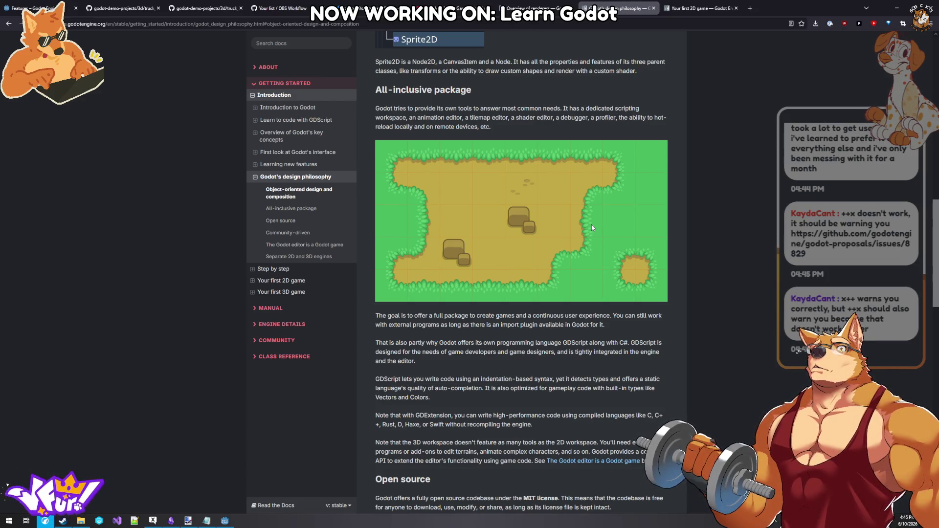
scroll(591, 227, down, 2)
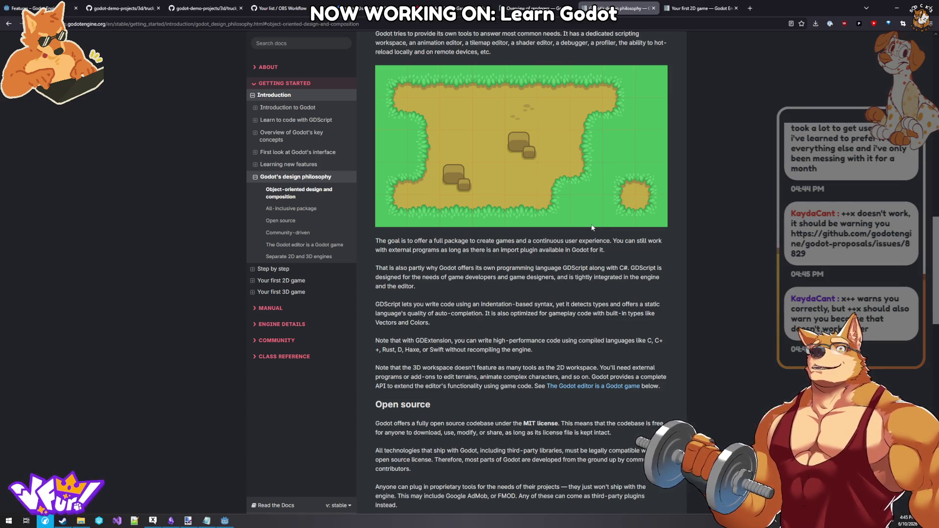
scroll(529, 256, down, 2)
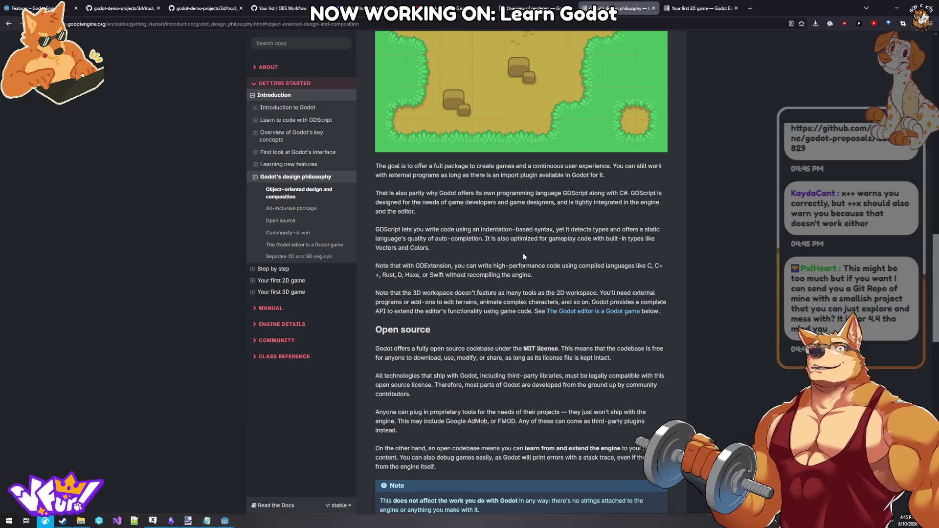
scroll(524, 253, down, 1)
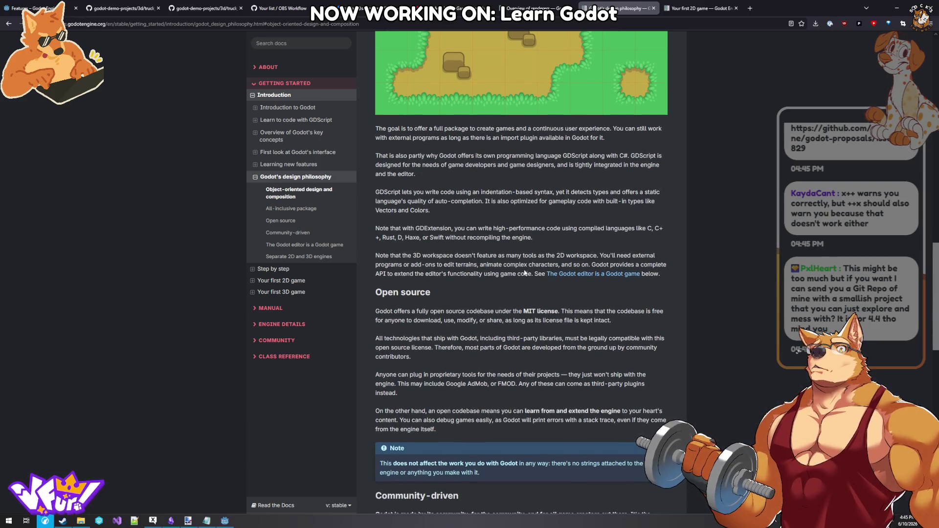
scroll(507, 318, down, 2)
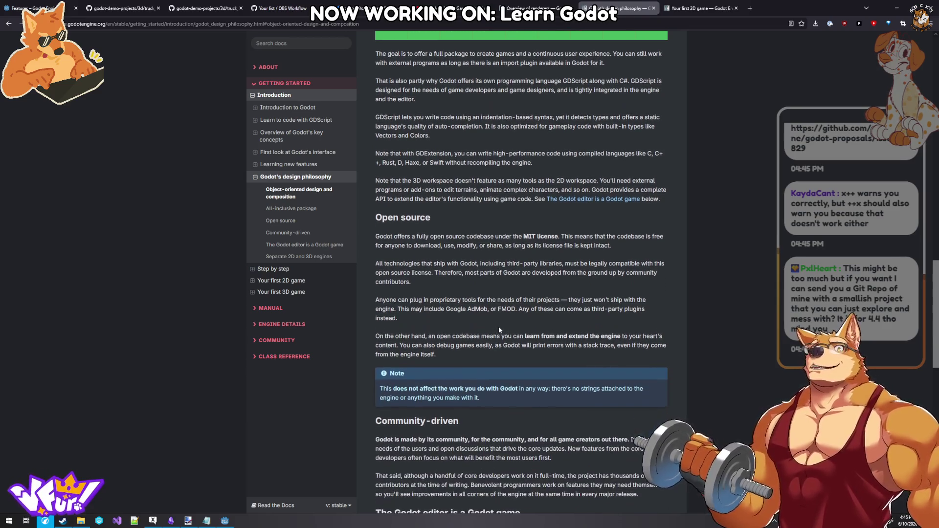
double_click(507, 309)
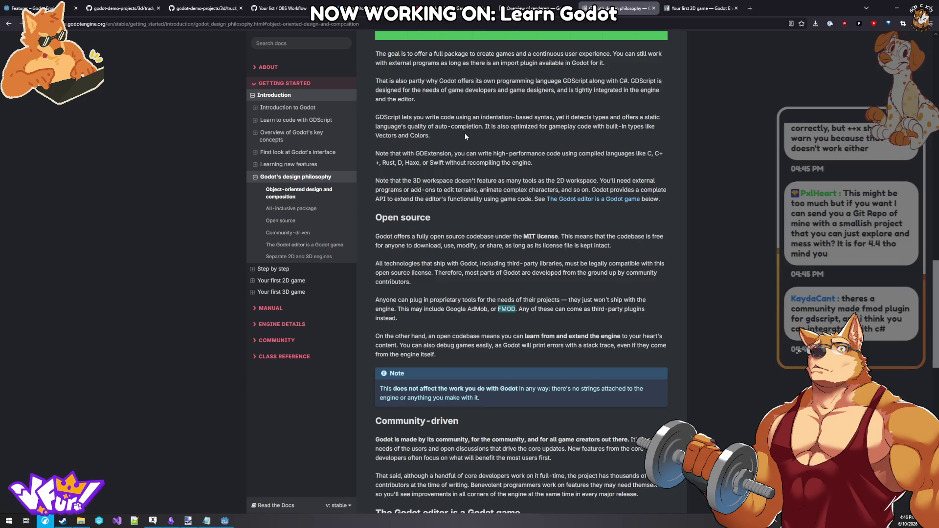
Scroll further to the Community-driven and 'The Godot editor is a Godot game' sections.
scroll(465, 134, down, 3)
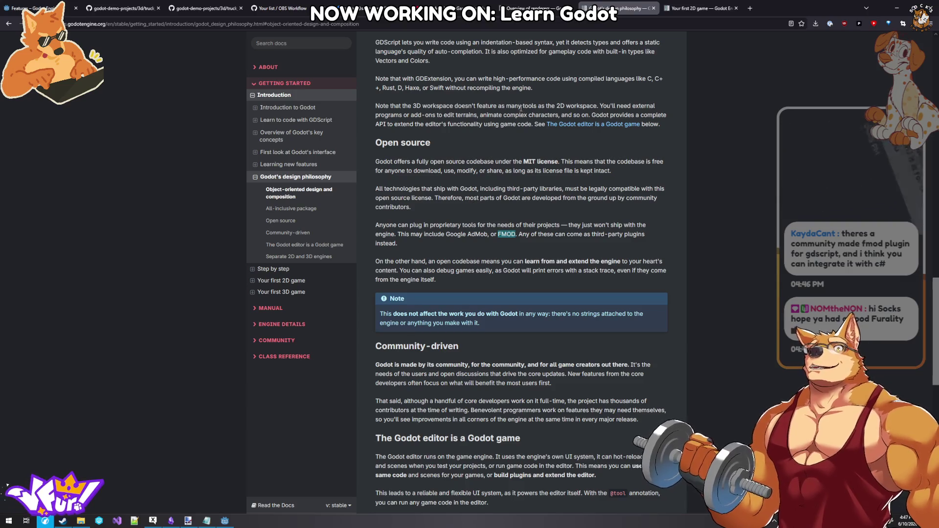
scroll(519, 112, down, 2)
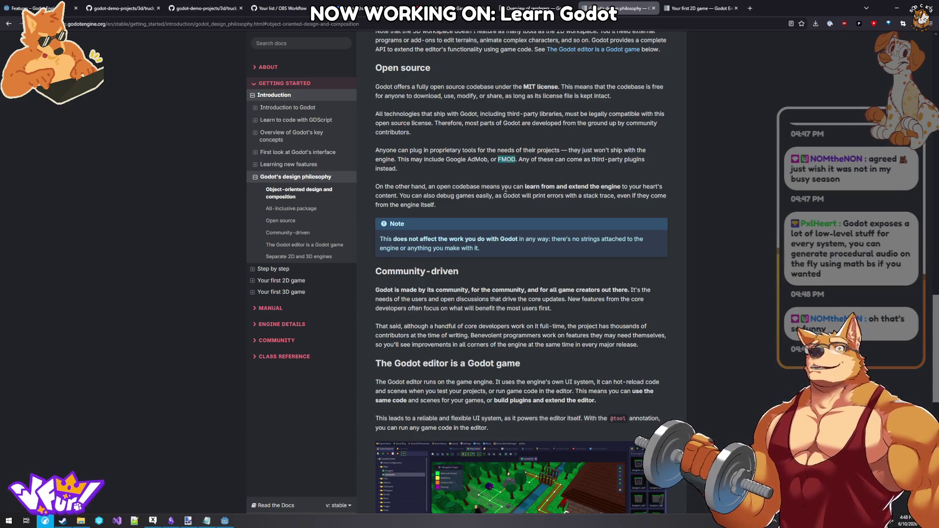
Scroll past the editor screenshot to Separate 2D and 3D engines, then switch to YouTube.
scroll(506, 188, down, 2)
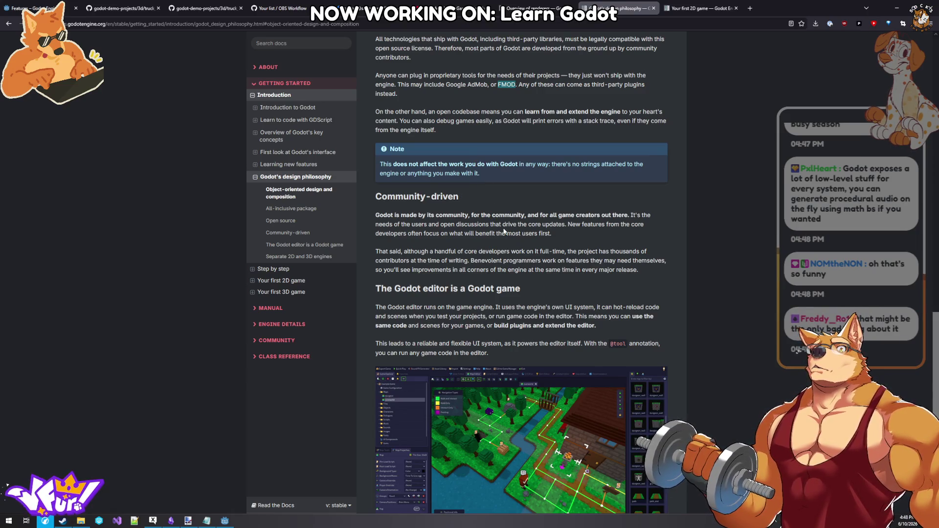
scroll(505, 231, down, 3)
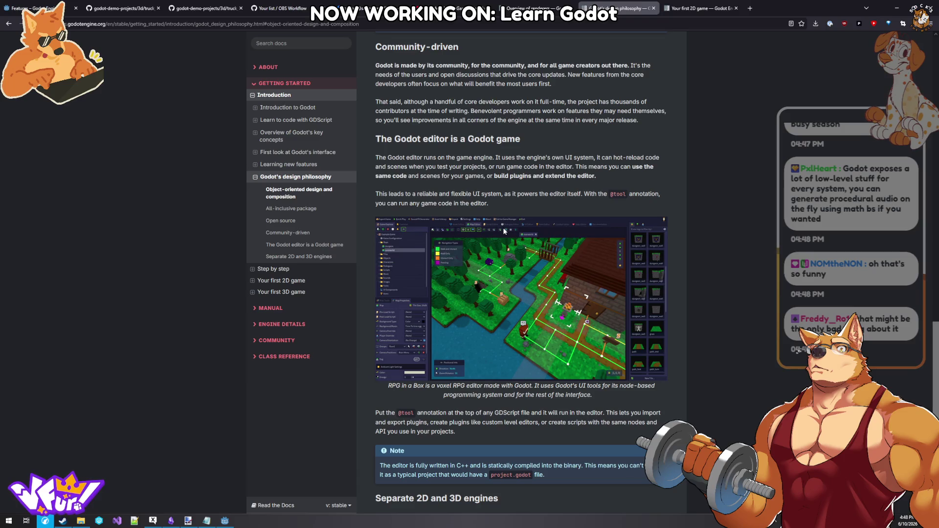
scroll(502, 229, down, 5)
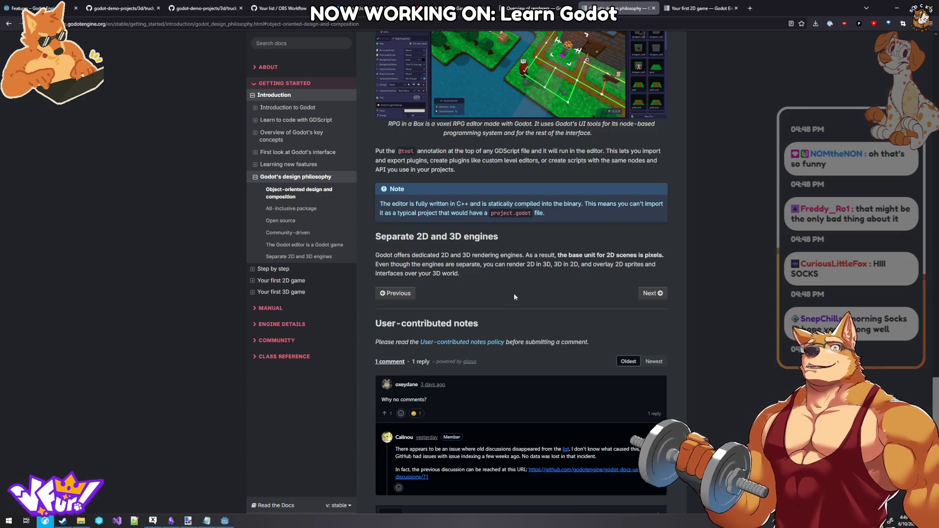
click(458, 2)
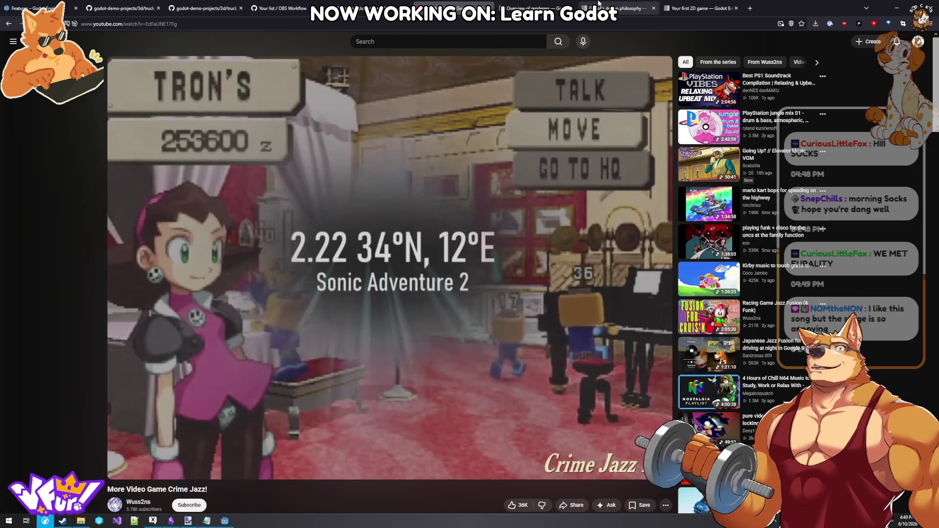
click(599, 4)
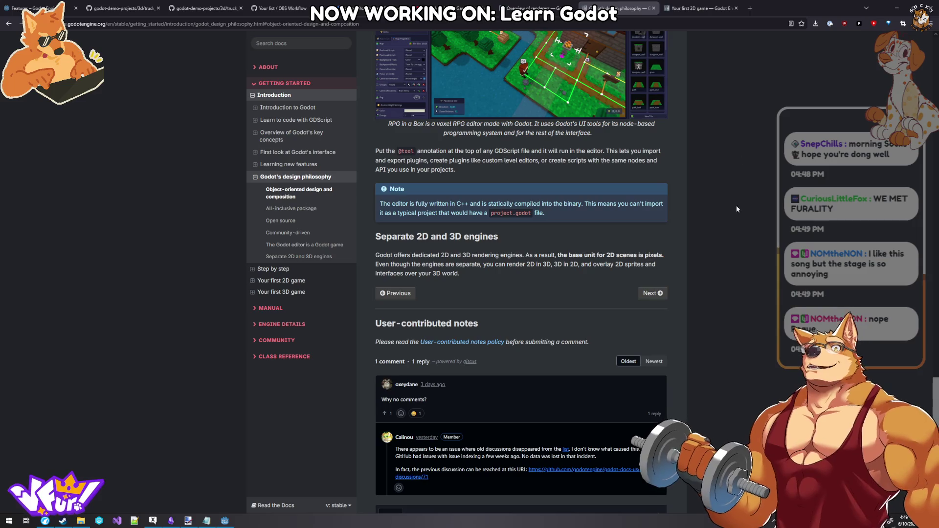
Jump to All-inclusive package, then dismiss the old-version notice on Your first 2D game.
click(304, 210)
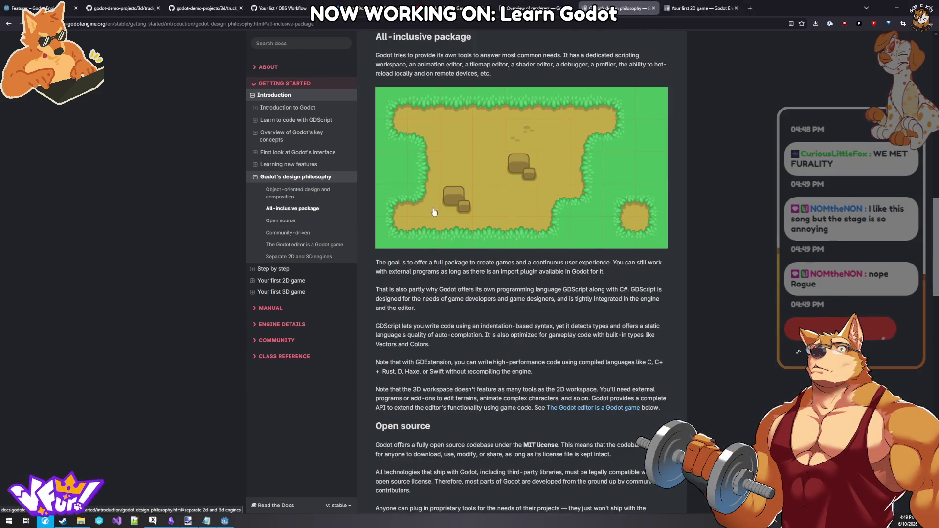
key(ctrl+Tab)
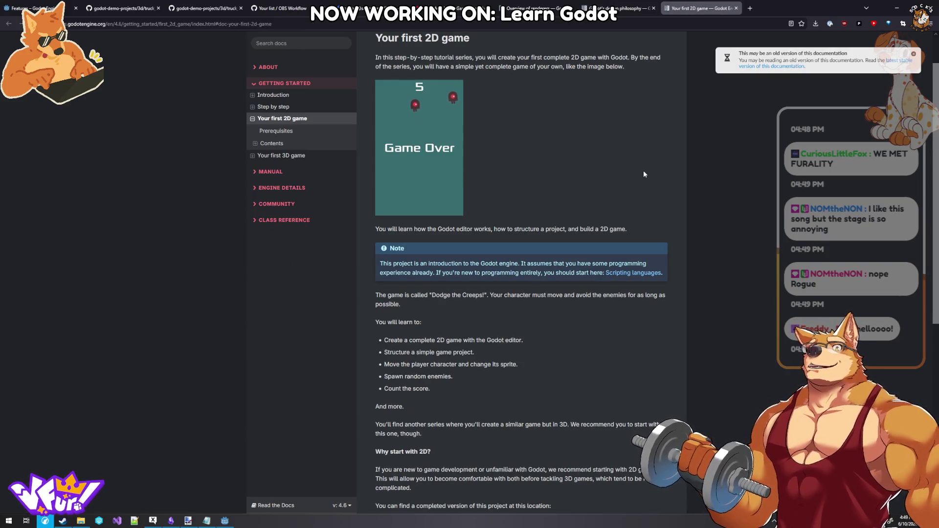
click(913, 54)
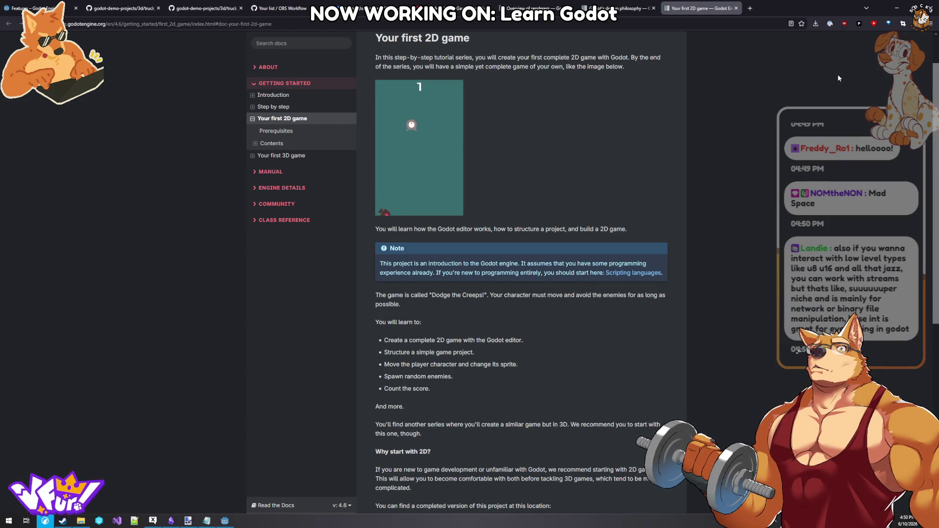
Return to node_3d.gd in Godot and place the caret on empty line 3.
click(225, 521)
double_click(269, 122)
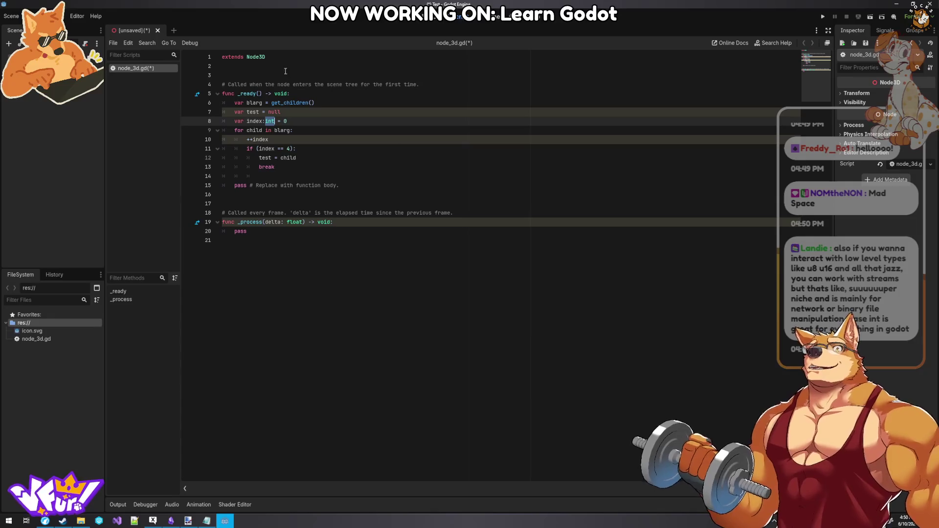
click(266, 75)
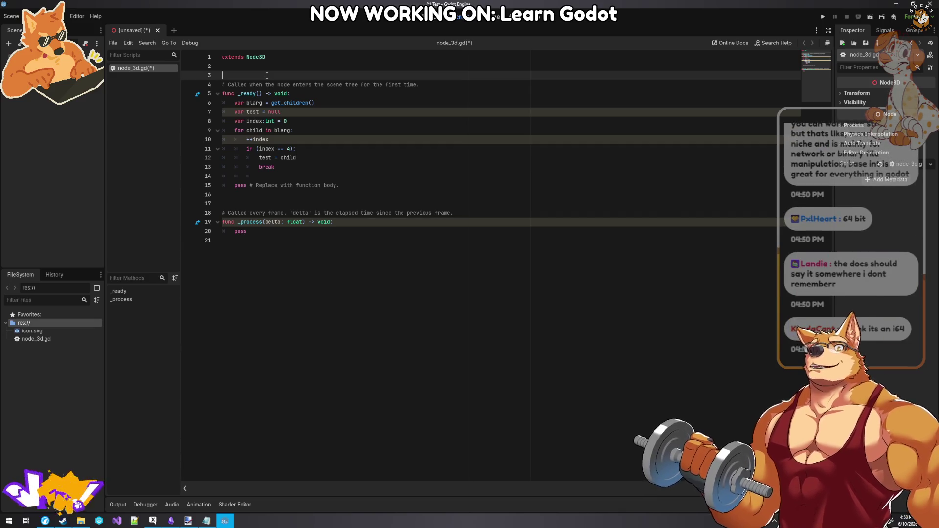
On line 3, write the trial declaration var butt: String = "test".
text(string)
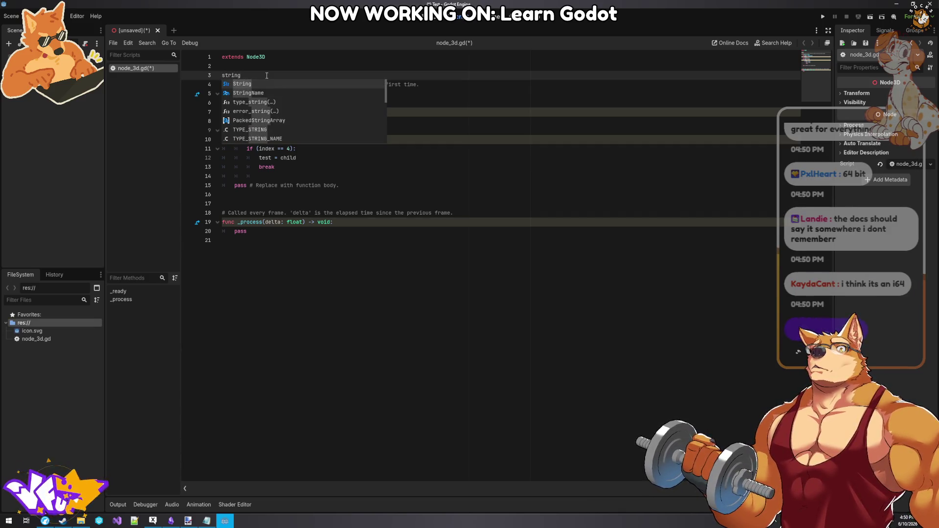
key(BackSpace)
key(BackSpace)
key(BackSpace)
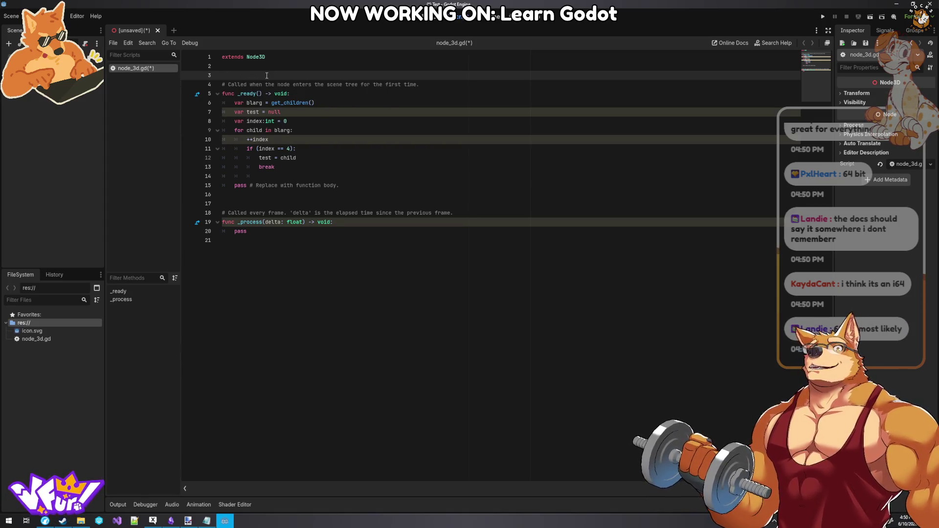
text(var butt:string = )
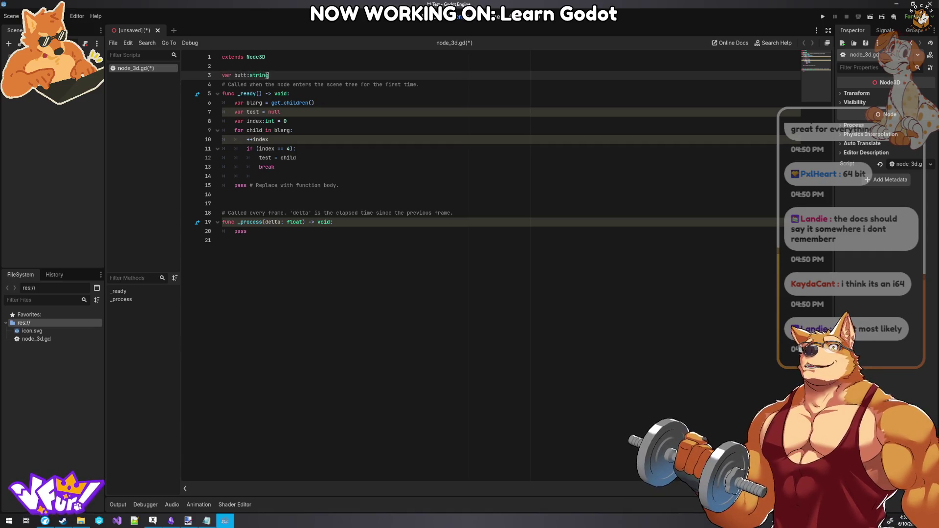
text(10)
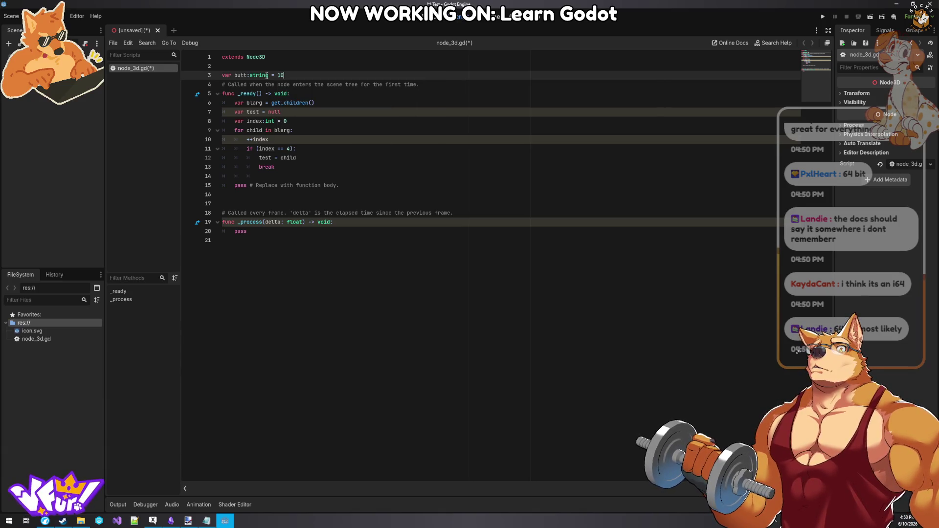
key(BackSpace)
key(BackSpace)
text(new)
key(Return)
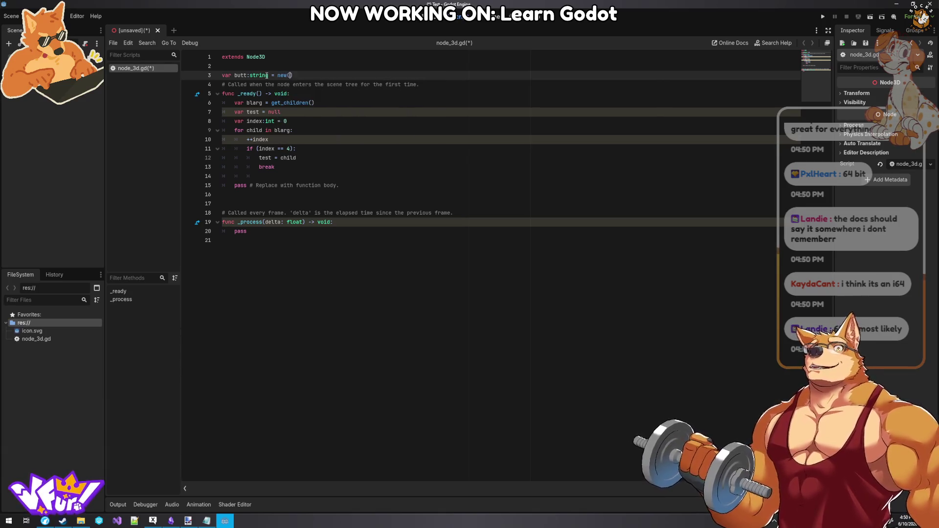
key(BackSpace)
key(BackSpace)
key(BackSpace)
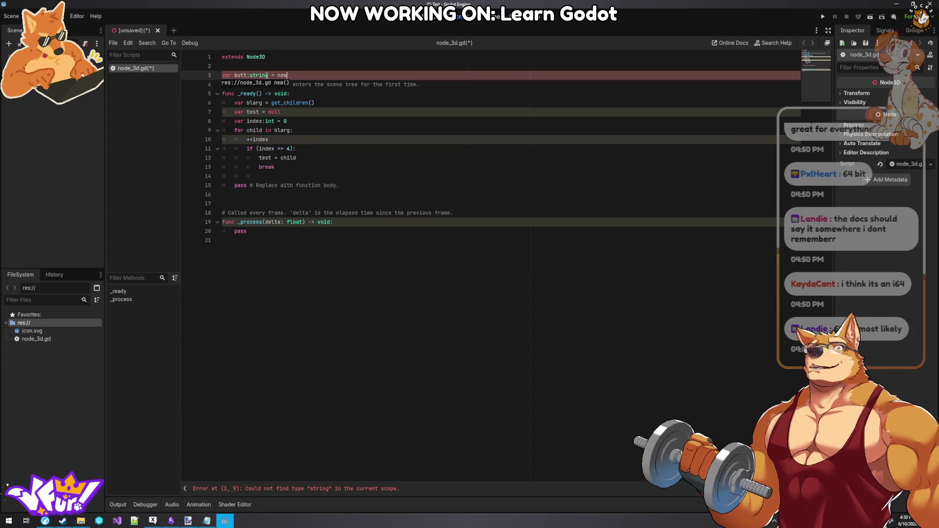
key(BackSpace)
key(BackSpace)
key(BackSpace)
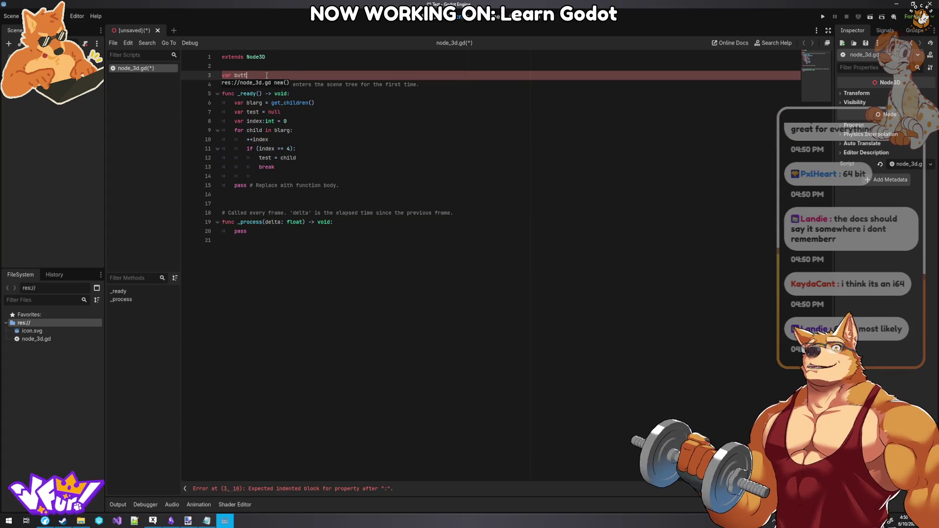
text(str =)
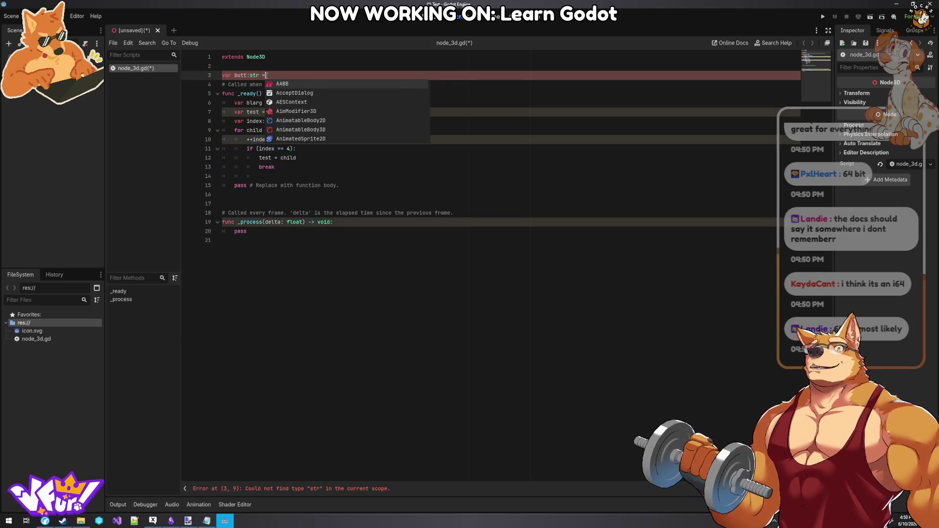
key(BackSpace)
key(BackSpace)
key(BackSpace)
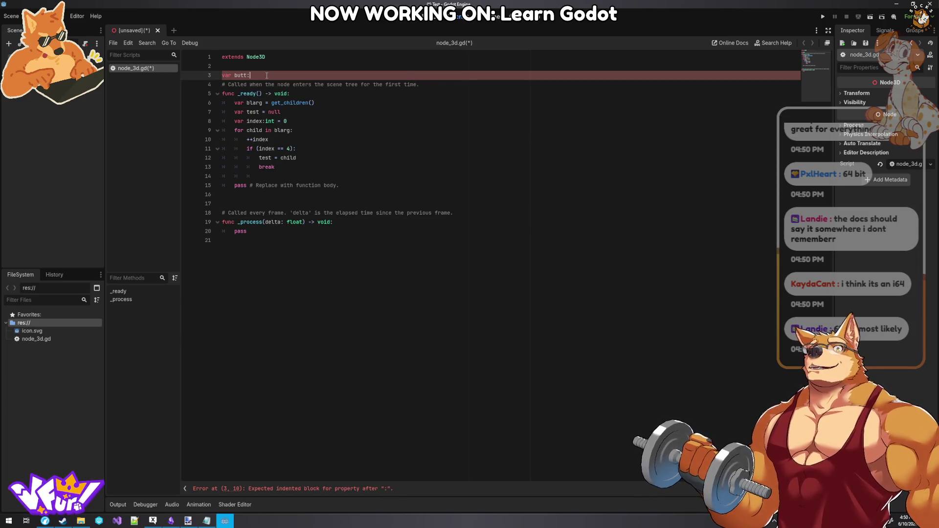
text(stri)
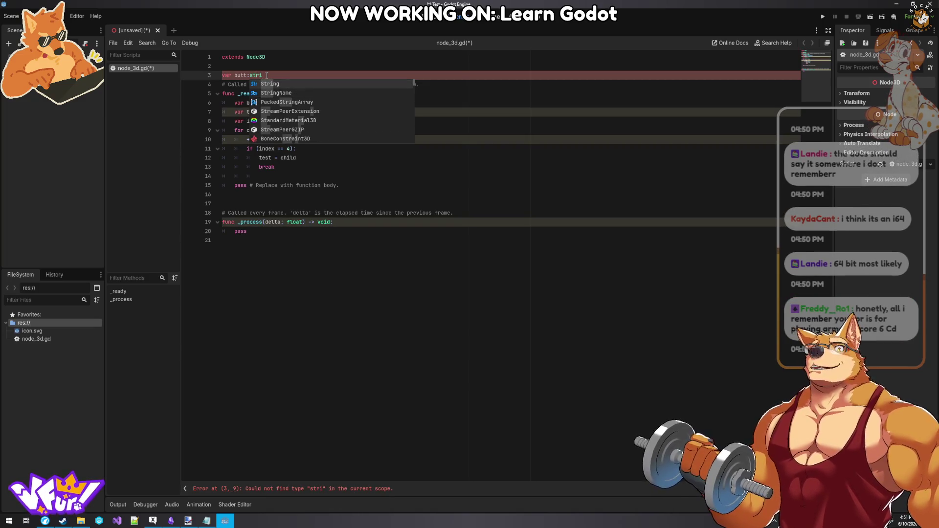
key(Return)
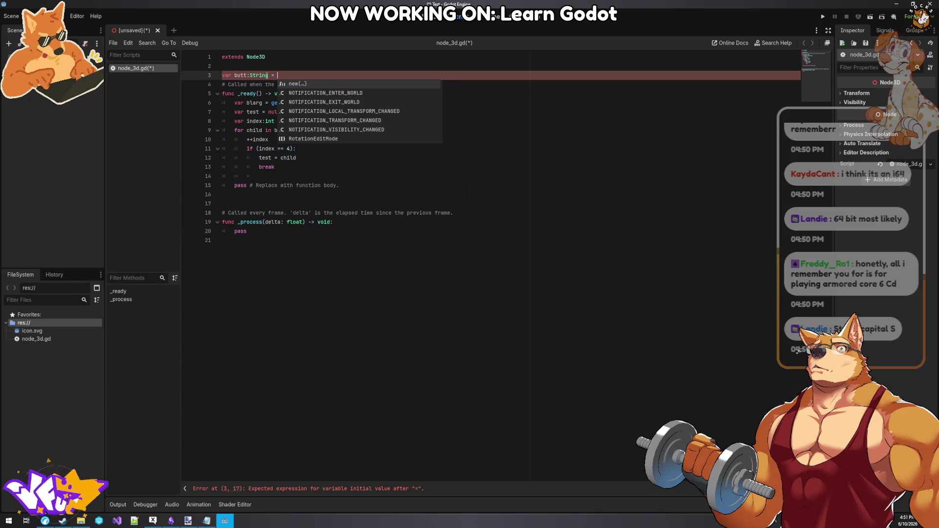
text("te)
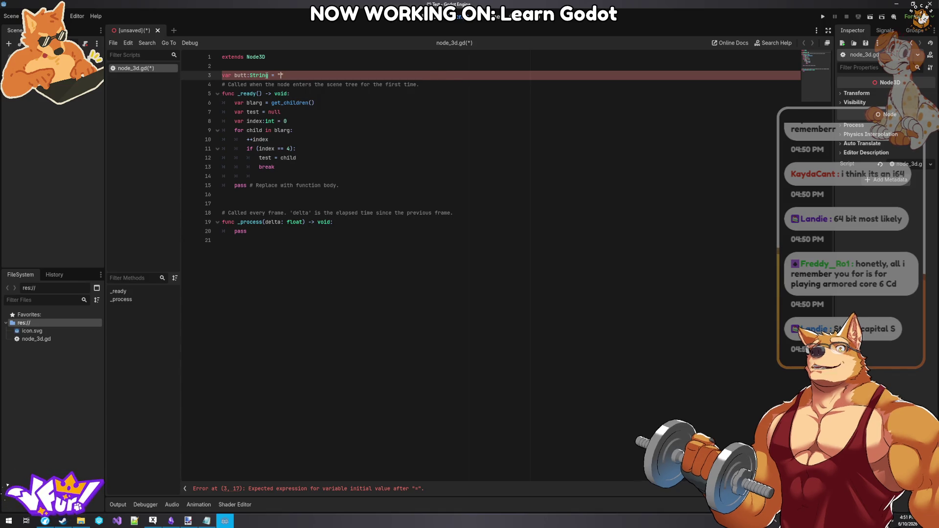
text(st")
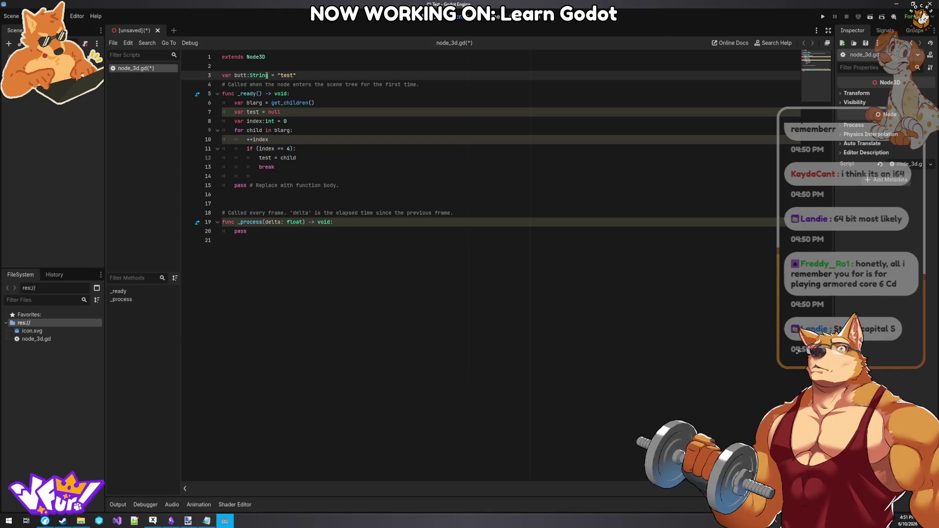
Delete the trial variable and its stray new() line, then return to the browser docs.
key(Return)
key(BackSpace)
text(()
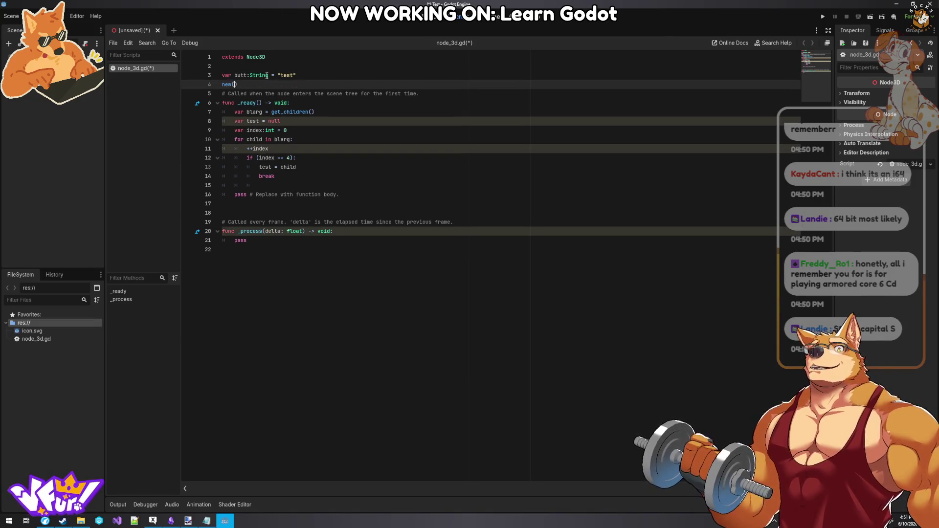
key(BackSpace)
key(BackSpace)
key(BackSpace)
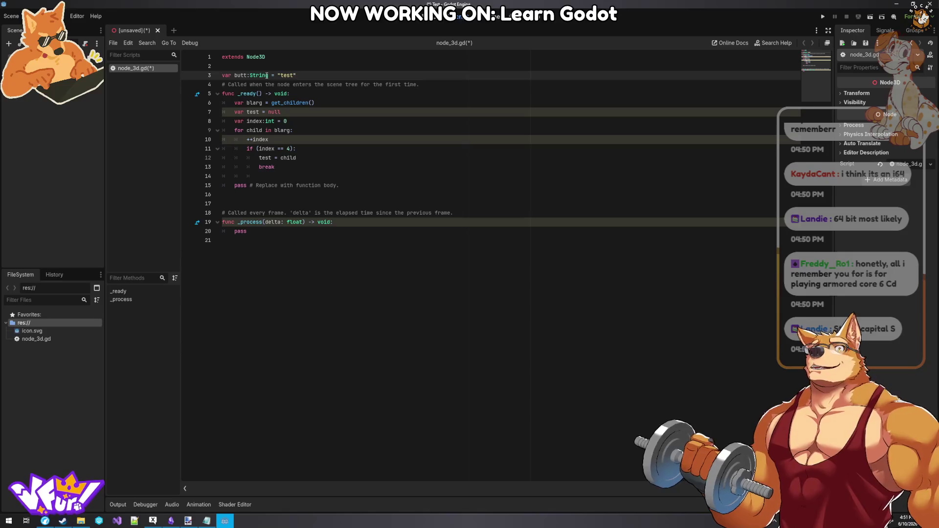
key(BackSpace)
key(BackSpace)
key(BackSpace)
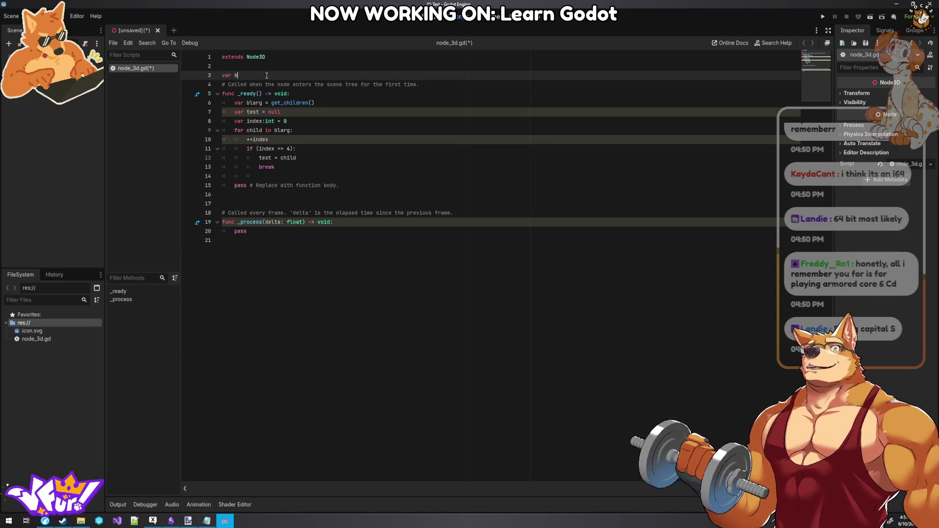
key(BackSpace)
key(BackSpace)
key(BackSpace)
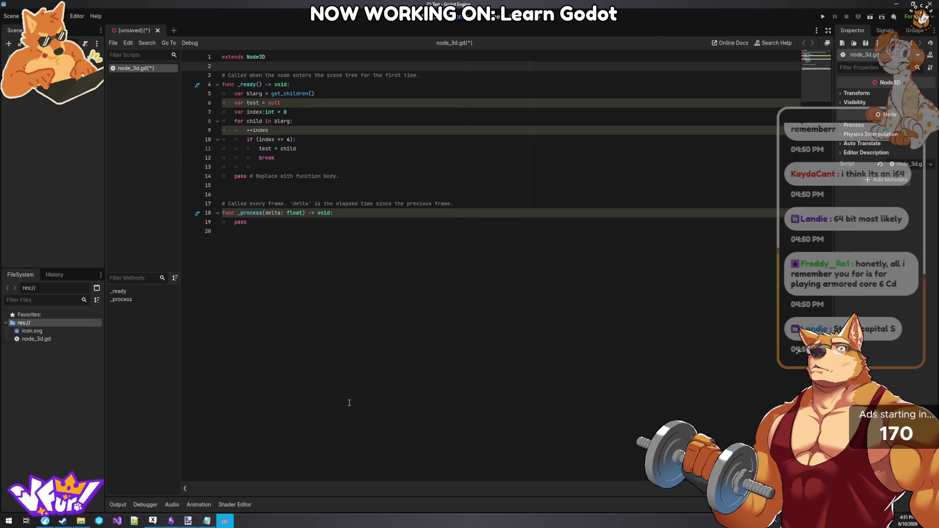
key(alt+Tab)
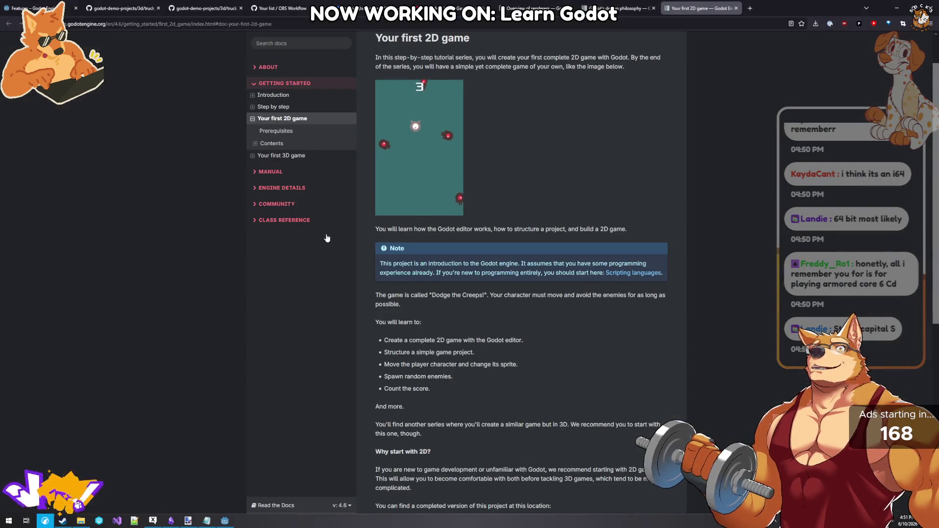
Expand Engine details, Class reference primer and Engine architecture in the docs sidebar.
click(273, 187)
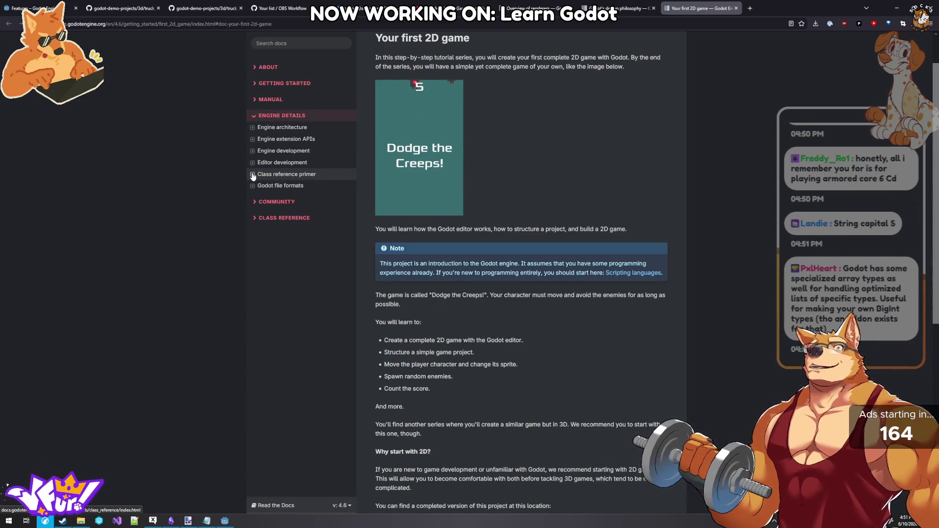
click(253, 175)
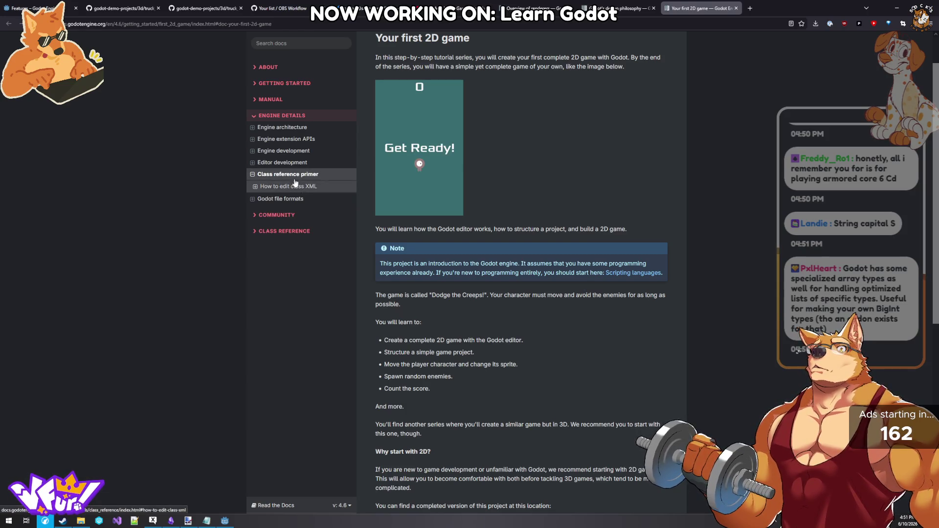
click(252, 128)
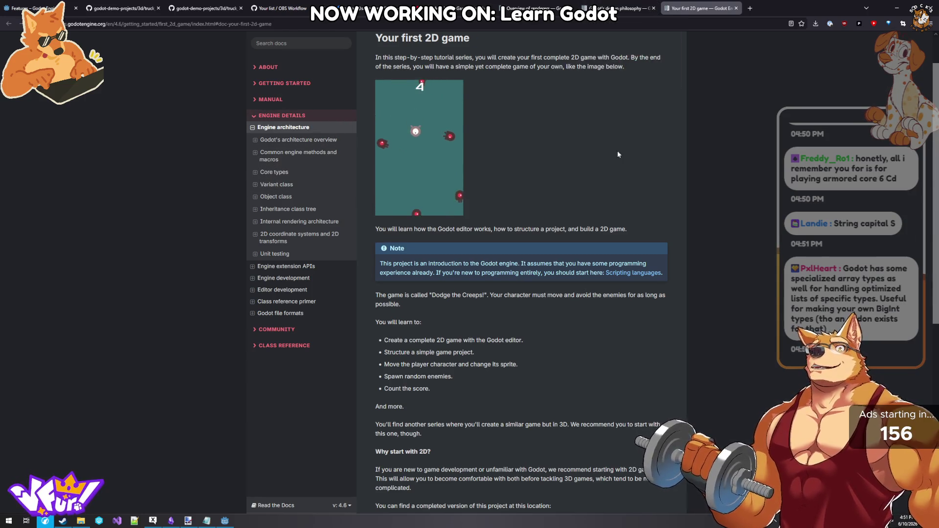
scroll(606, 172, up, 2)
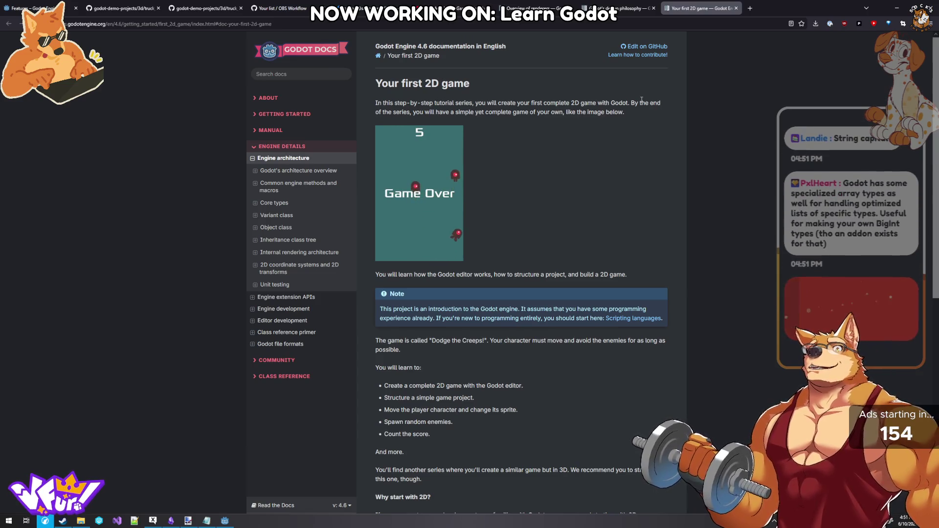
scroll(592, 166, down, 2)
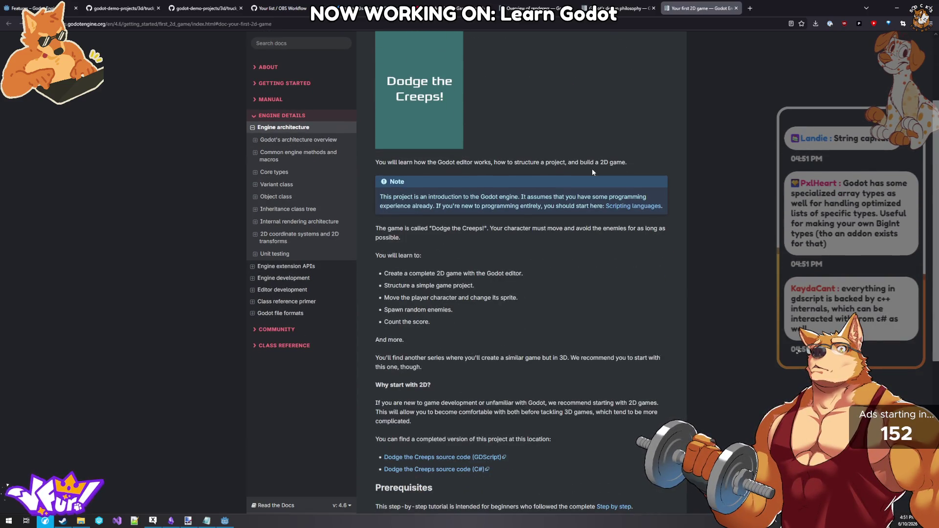
Cycle through the open doc tabs, then go via the Introduction overview to Your first 2D game.
click(618, 8)
click(549, 5)
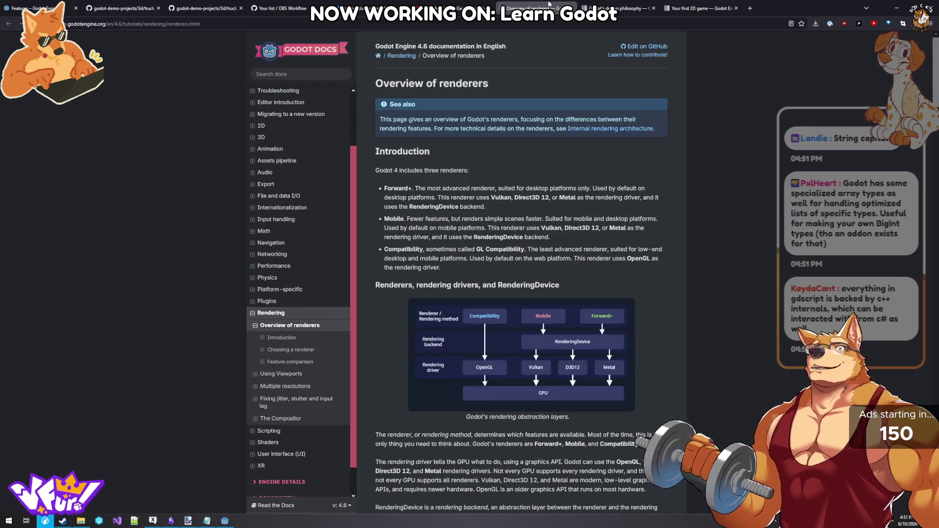
click(702, 8)
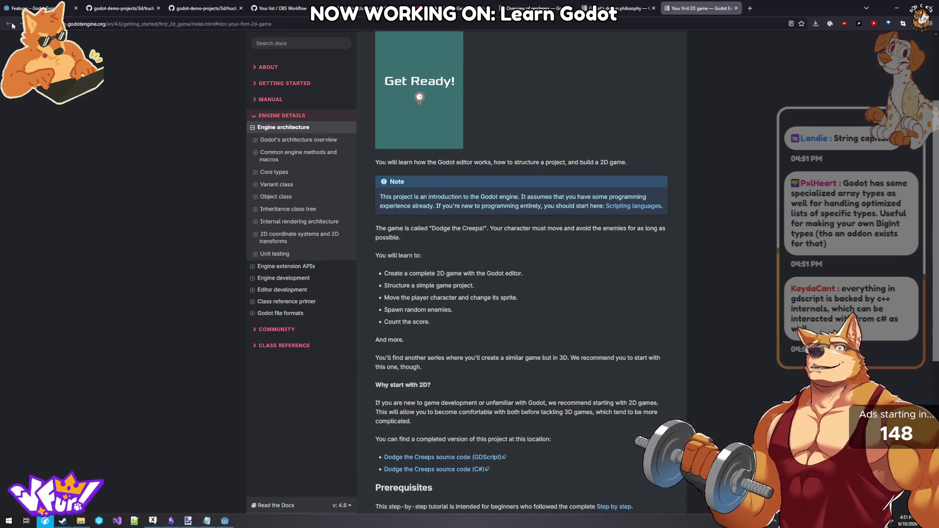
click(617, 8)
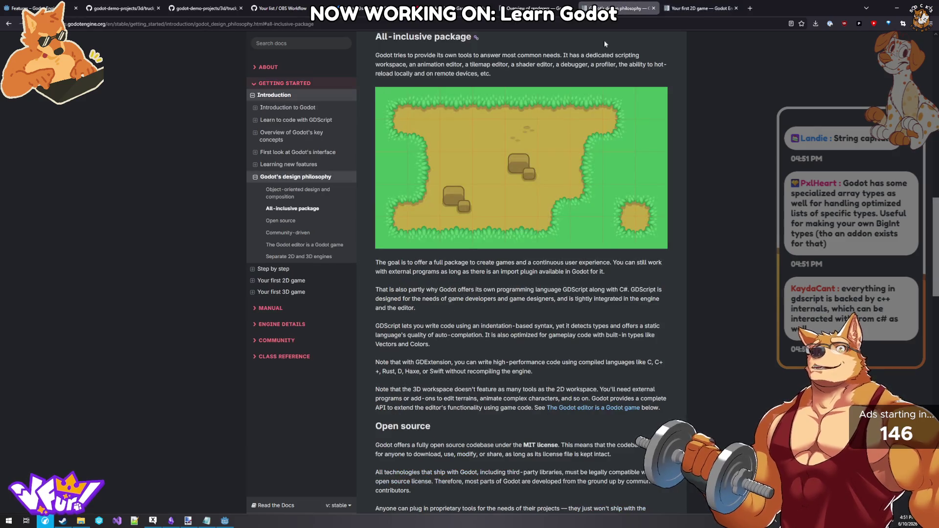
click(280, 108)
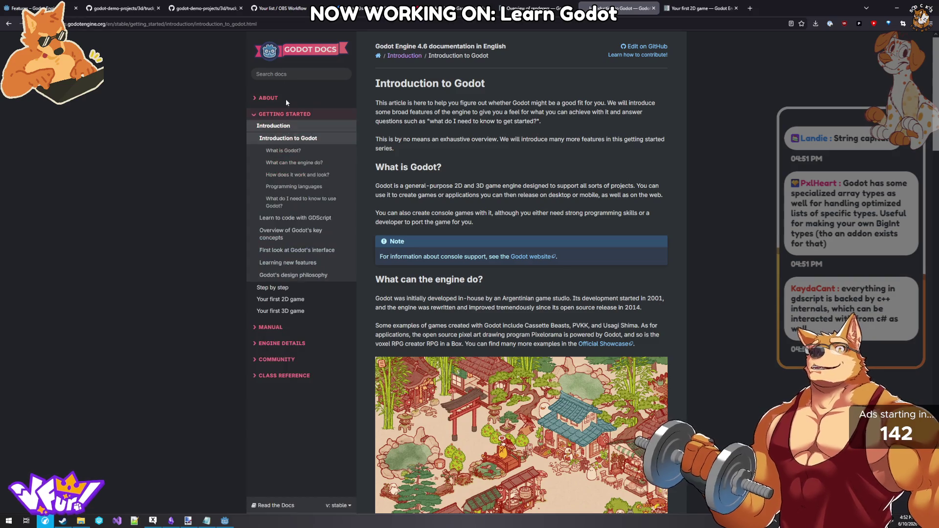
double_click(274, 115)
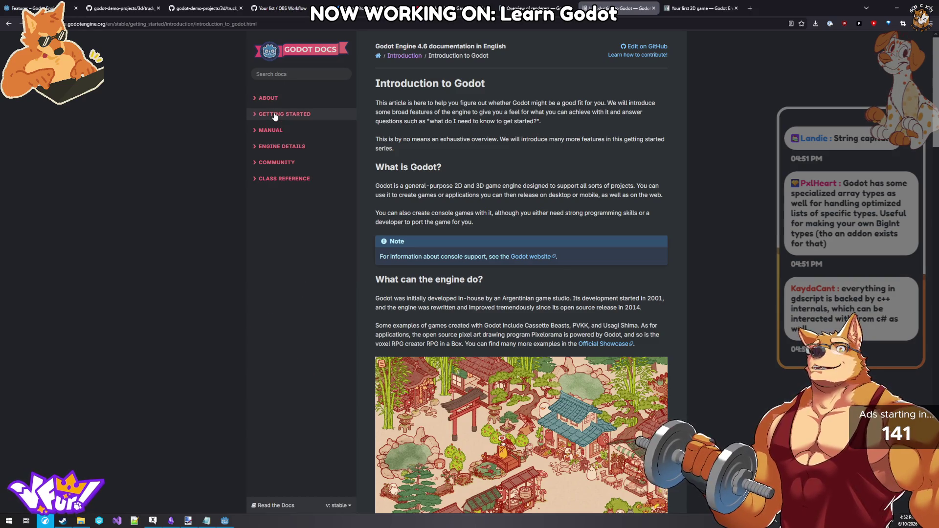
click(410, 57)
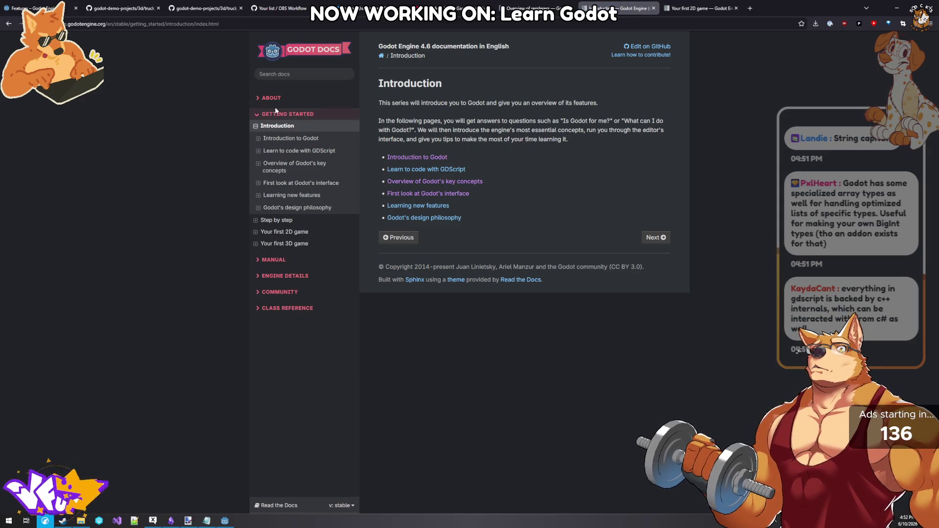
click(277, 232)
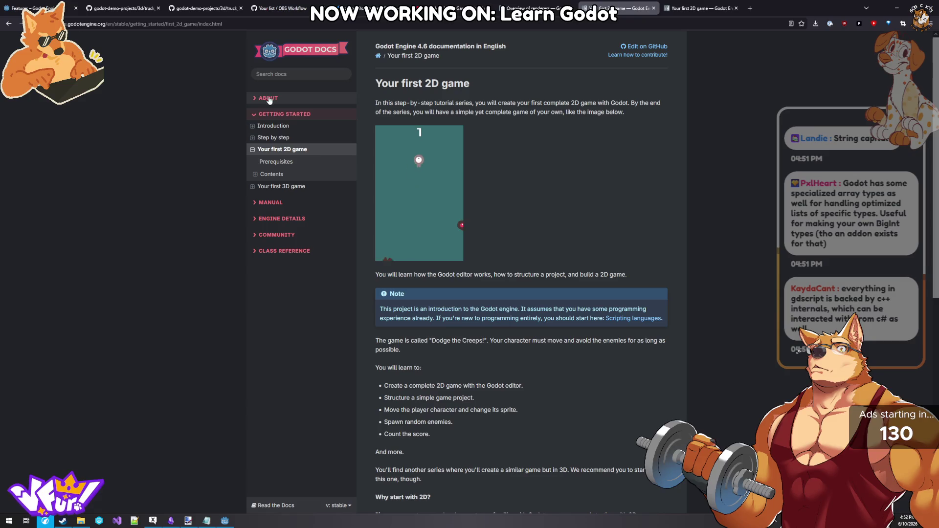
Go back to the Godot Docs 4.6 home and open the 'I know how to make a game' Step by step path.
key(alt+Left)
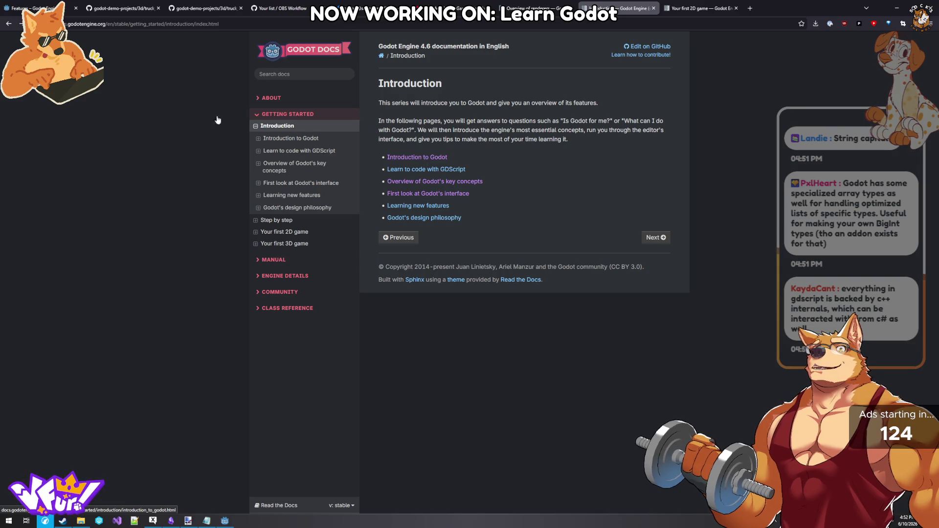
right_click(9, 24)
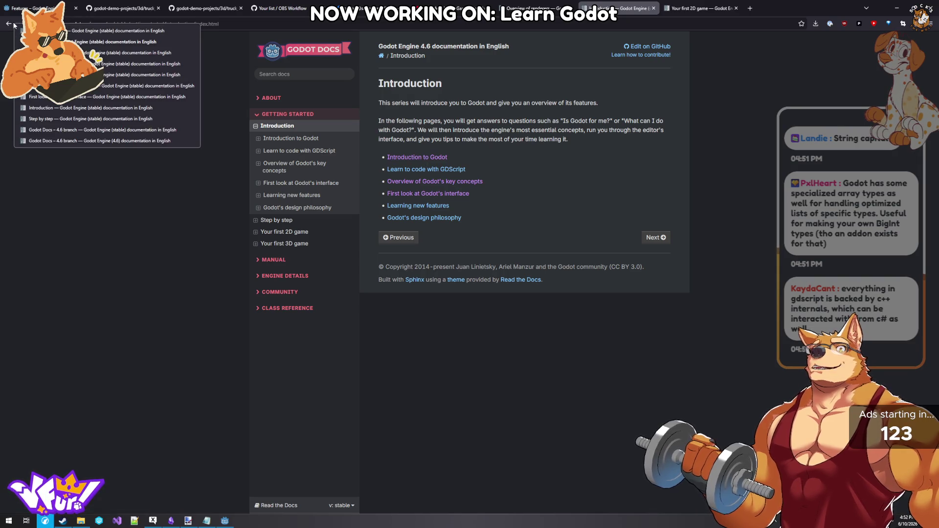
click(105, 129)
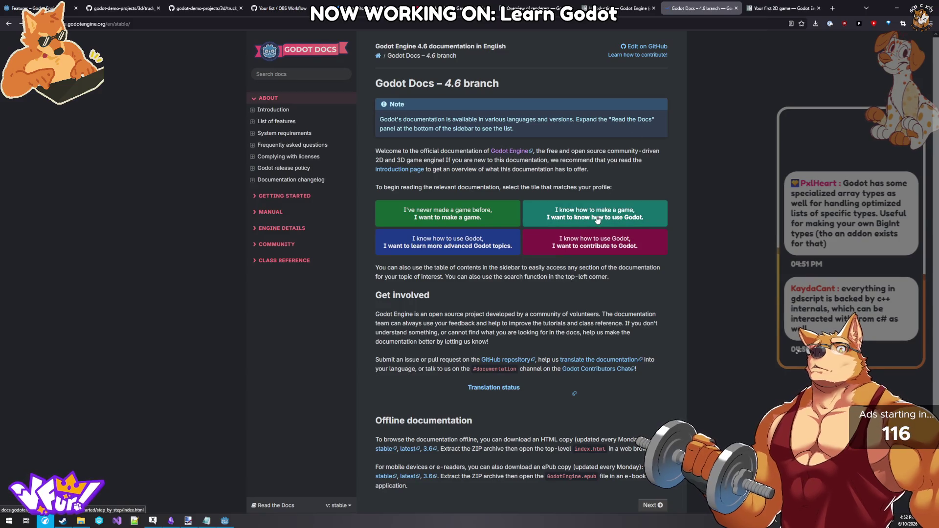
click(596, 220)
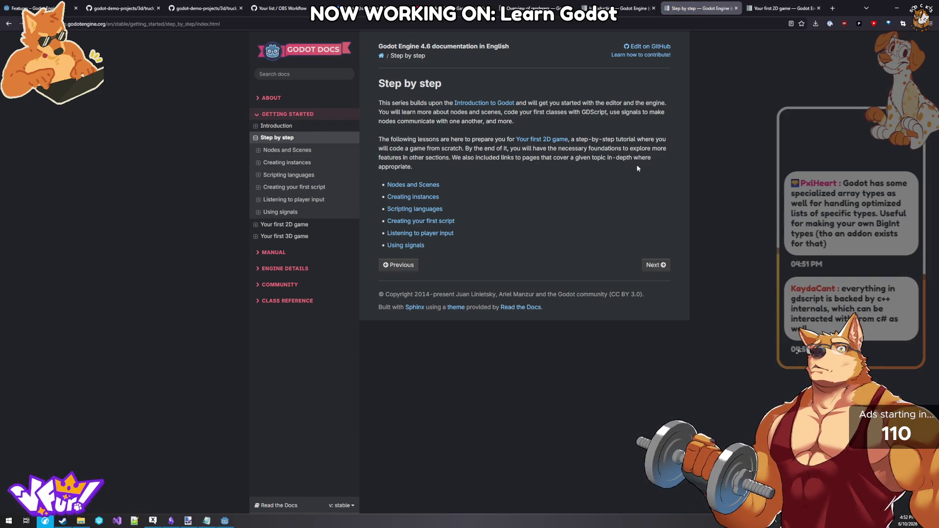
Compare the Introduction and Step by step tabs, ending on the Step by step lessons page.
click(608, 4)
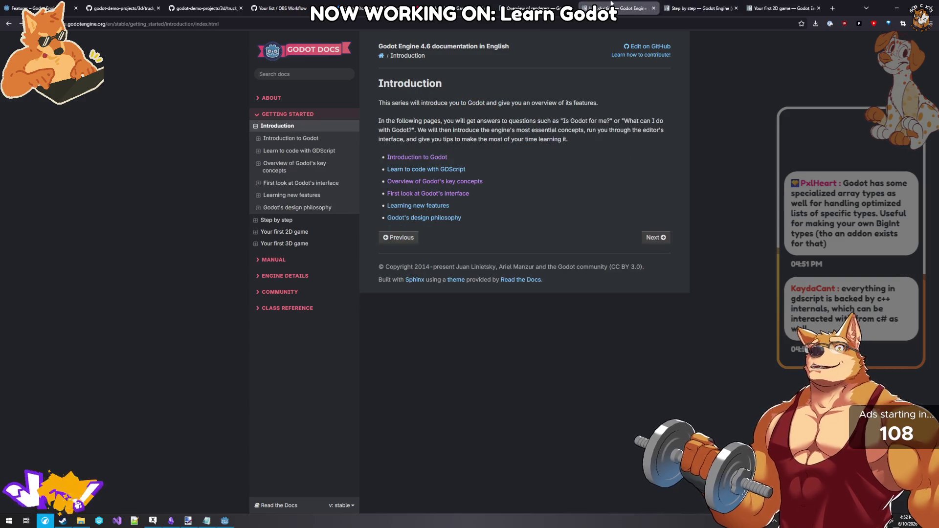
click(699, 9)
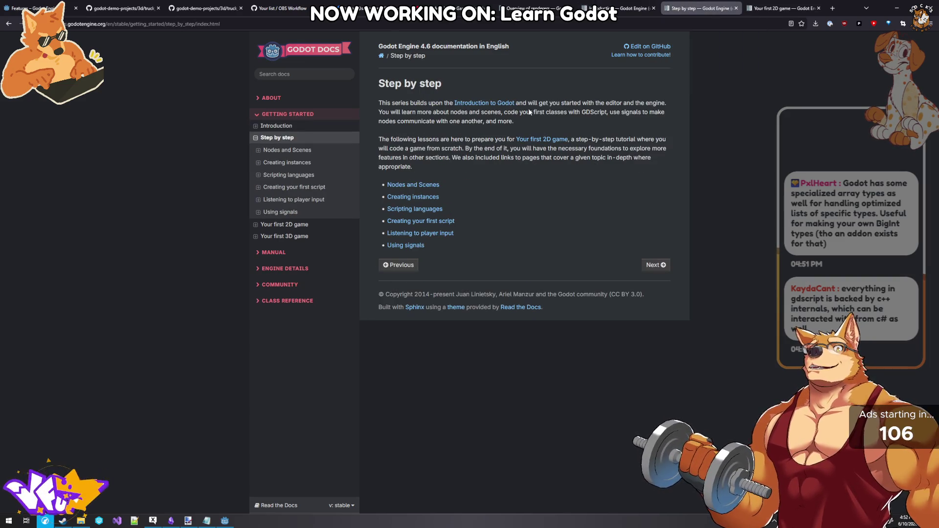
click(617, 8)
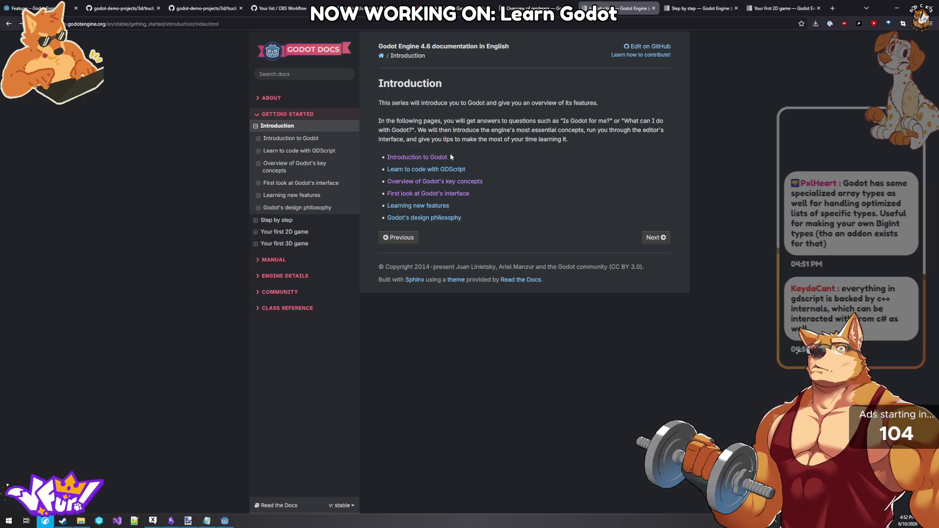
click(677, 4)
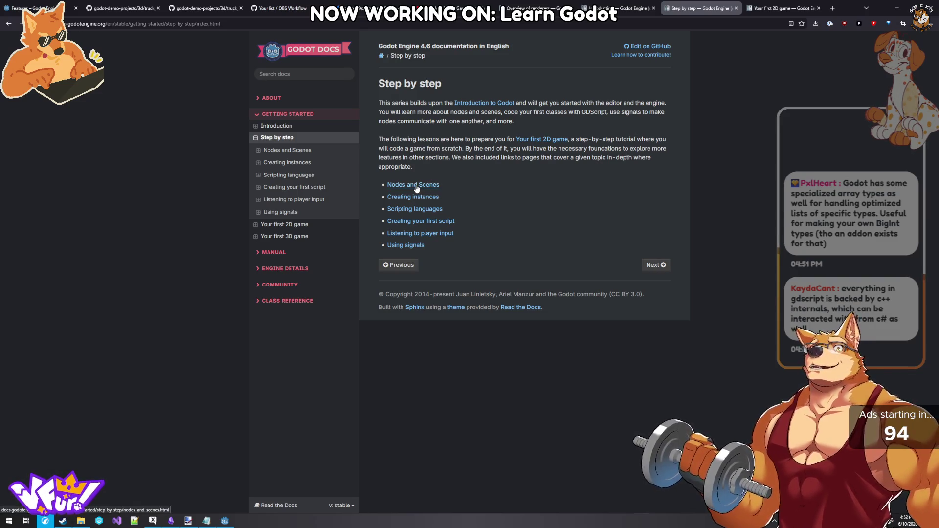
Open the Nodes and Scenes lesson and read down to its 'Creating your first scene' section.
click(416, 187)
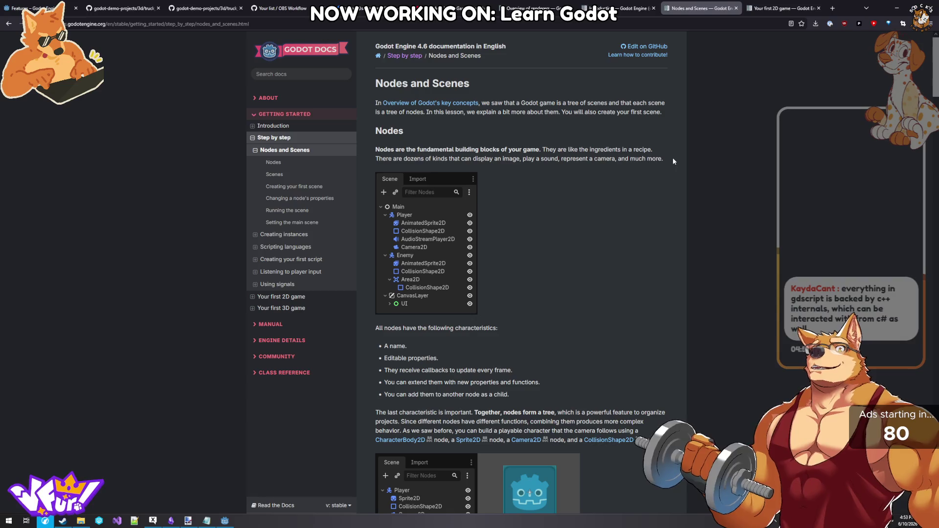
scroll(547, 301, down, 3)
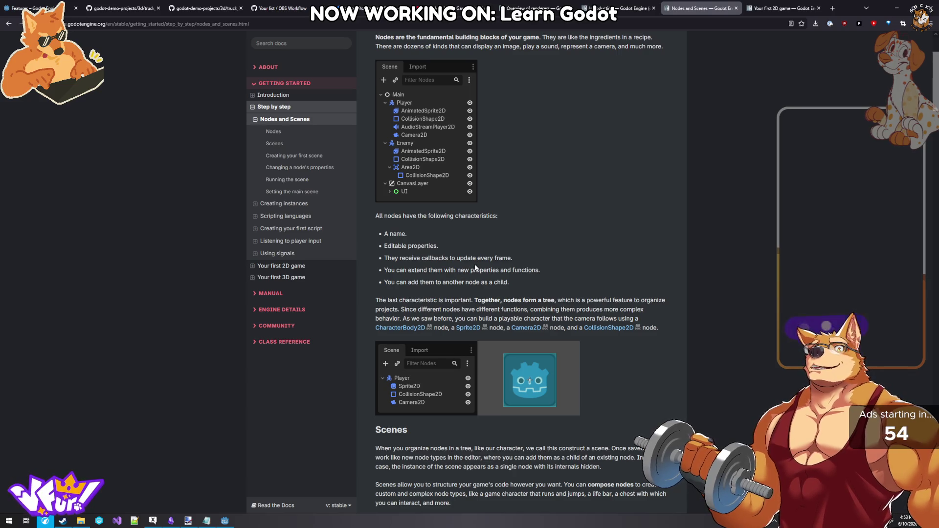
scroll(458, 274, down, 1)
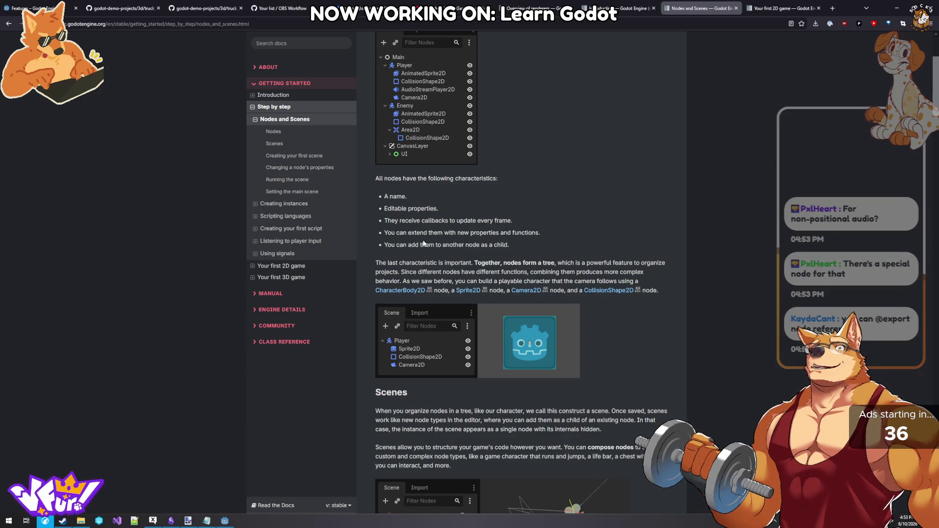
scroll(543, 257, down, 2)
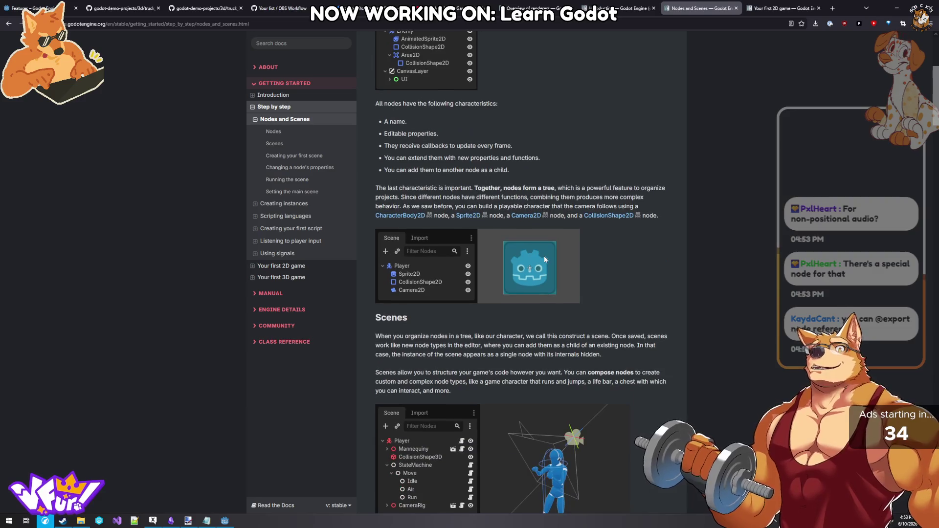
scroll(538, 253, down, 2)
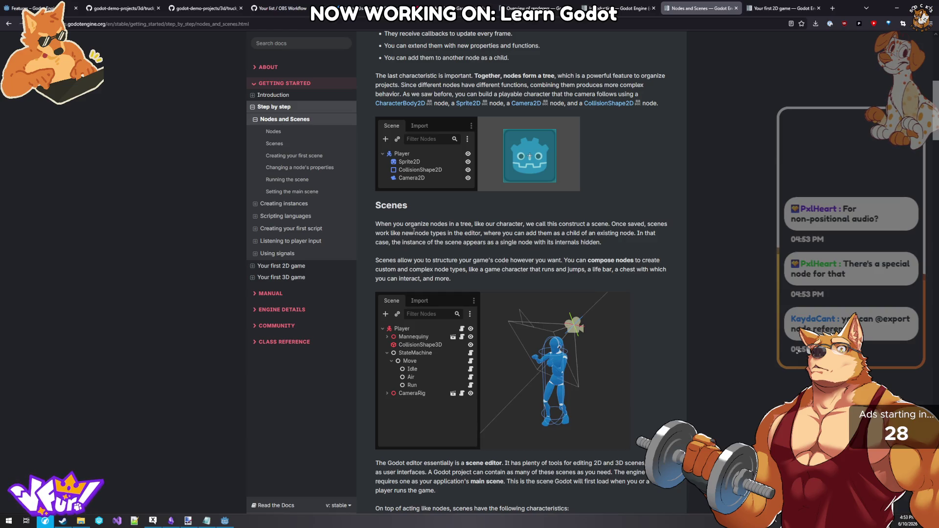
scroll(414, 232, down, 3)
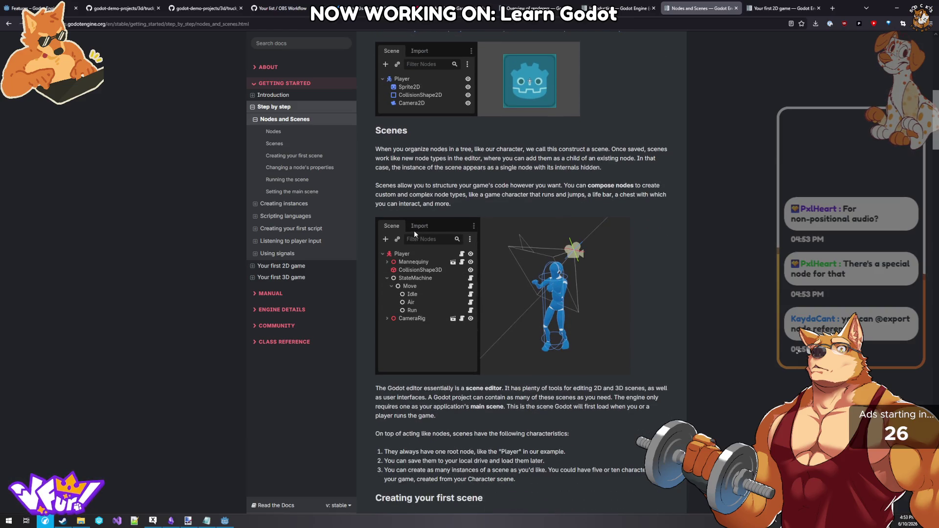
scroll(414, 233, down, 4)
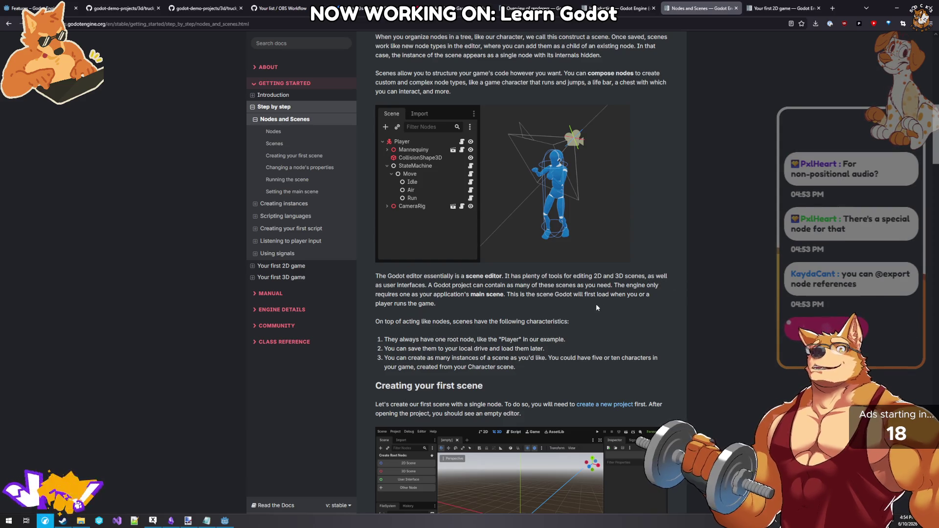
Read past the Create New Node images to 'Changing a node's properties', then return to the Godot editor.
scroll(587, 306, down, 2)
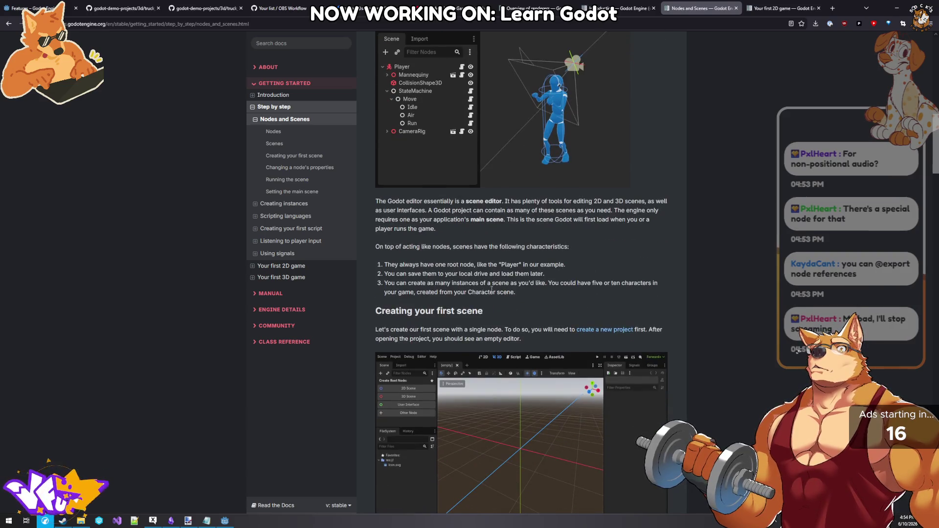
scroll(478, 290, down, 2)
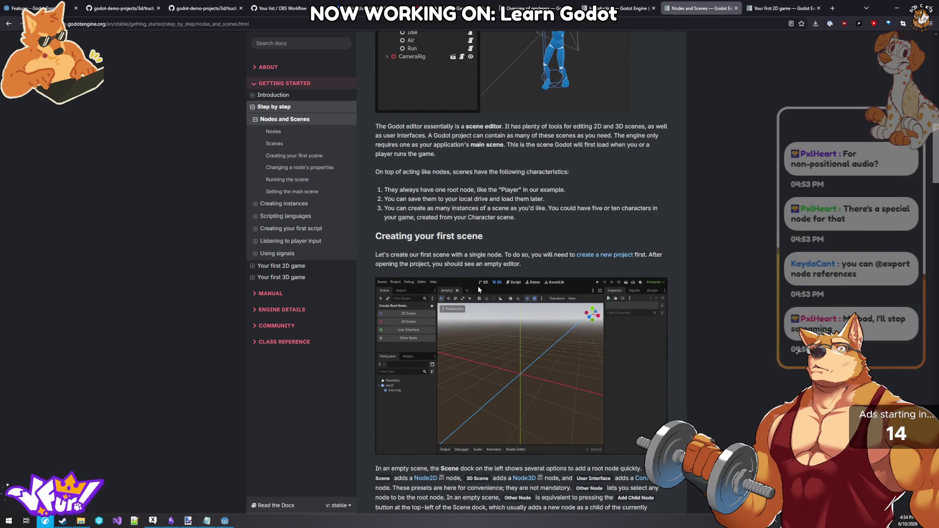
scroll(478, 286, down, 4)
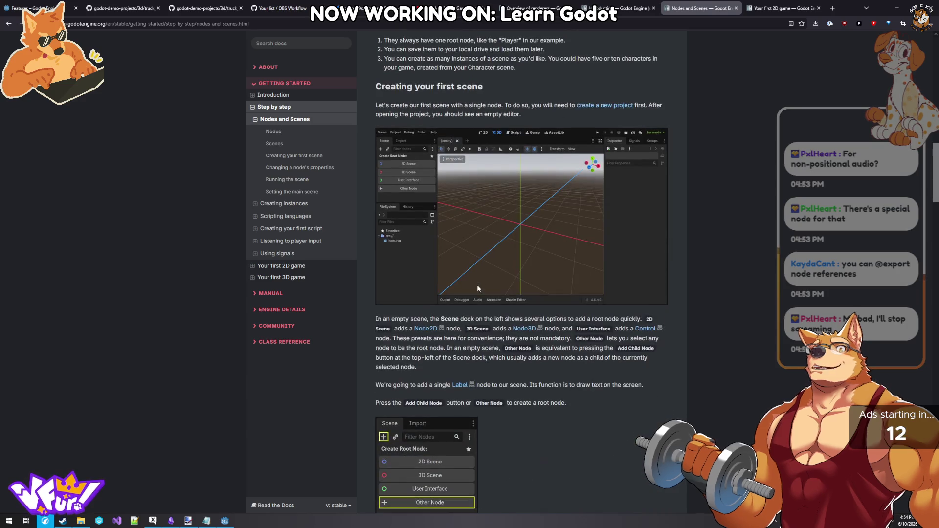
scroll(475, 285, down, 6)
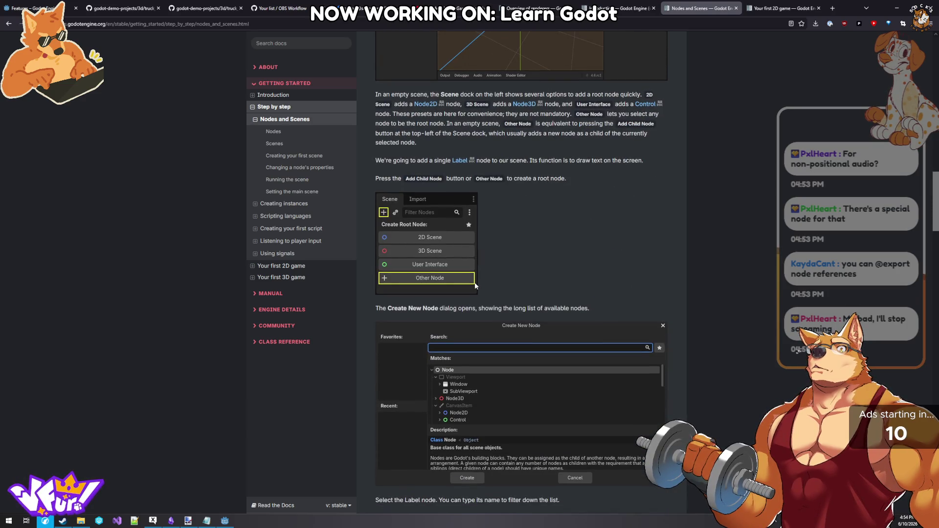
scroll(475, 285, down, 3)
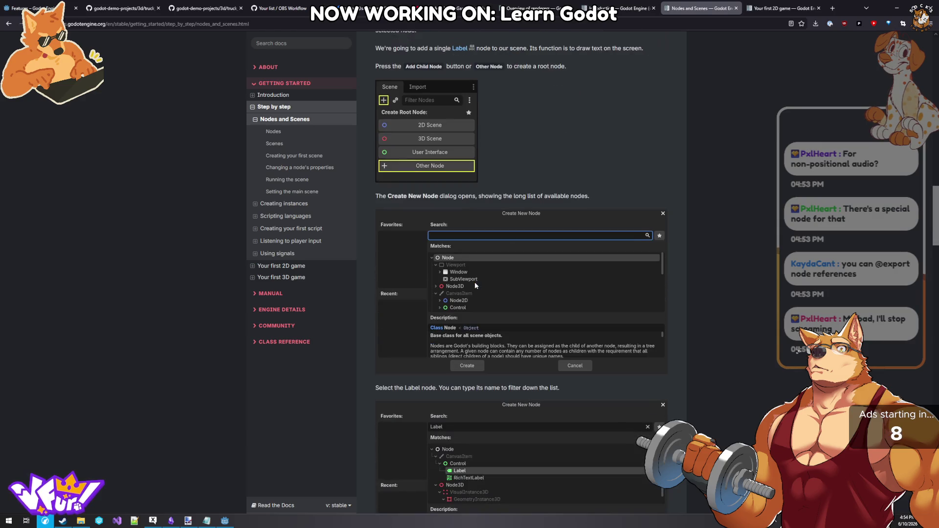
scroll(474, 284, down, 4)
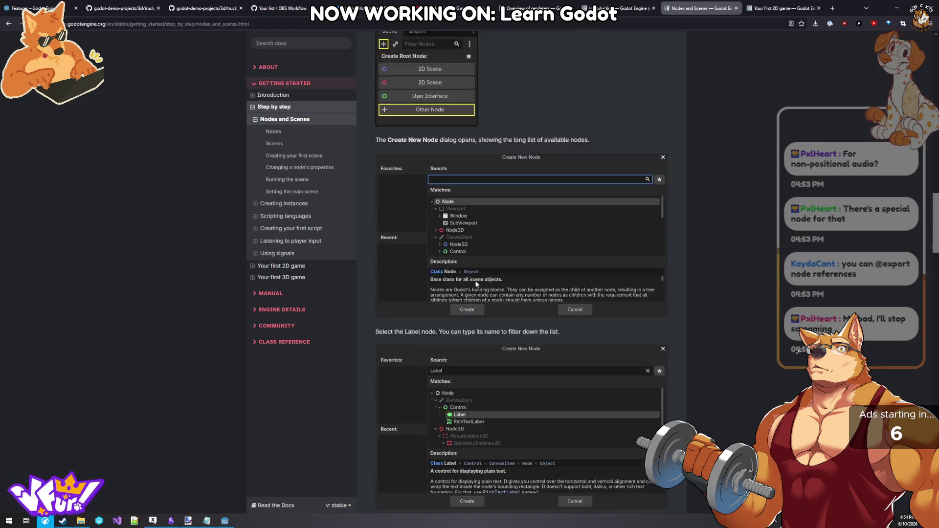
scroll(474, 281, down, 4)
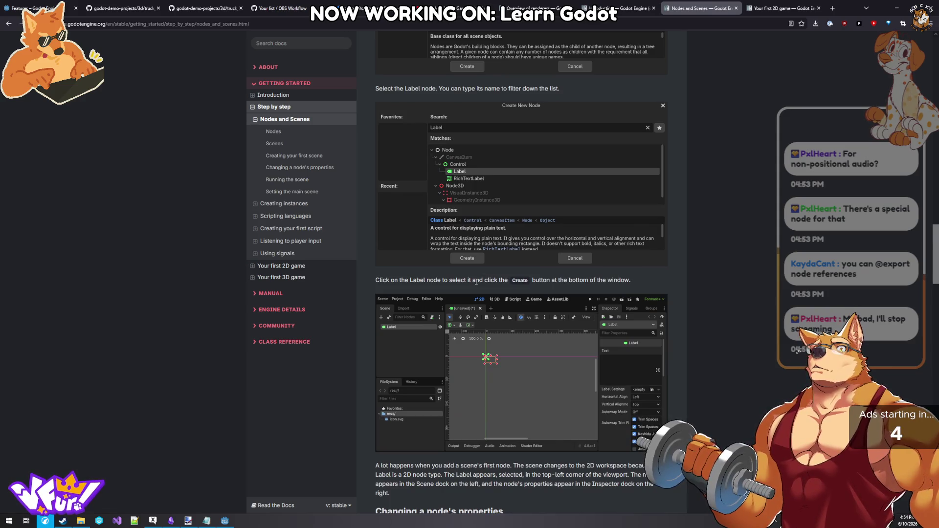
scroll(472, 283, down, 4)
scroll(472, 283, up, 10)
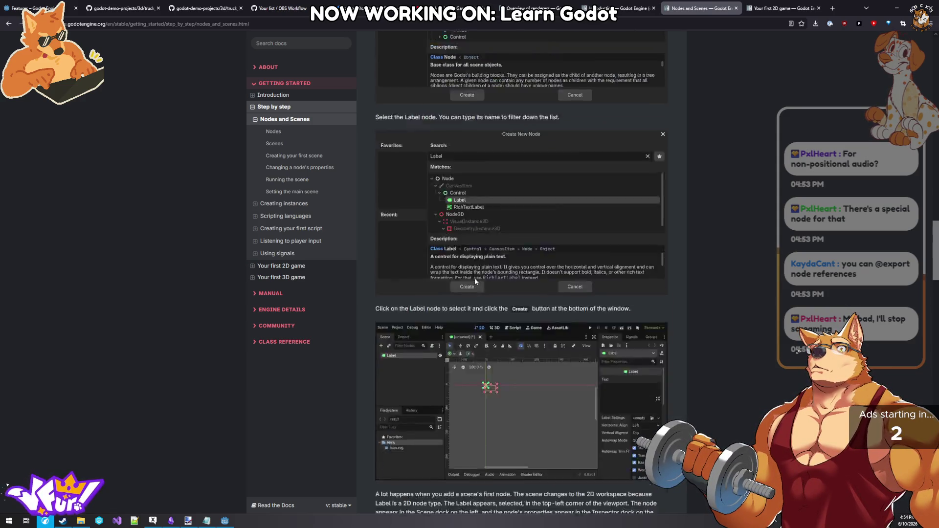
scroll(473, 275, up, 5)
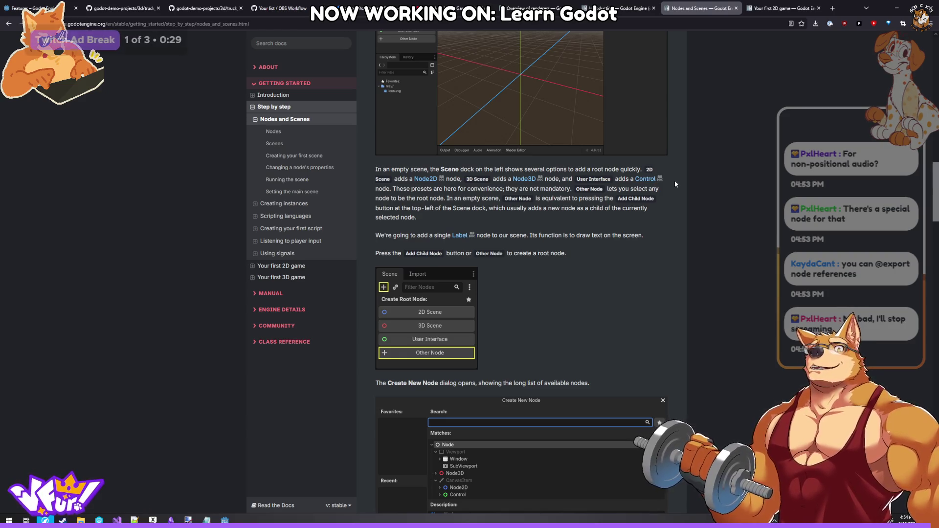
scroll(611, 208, up, 6)
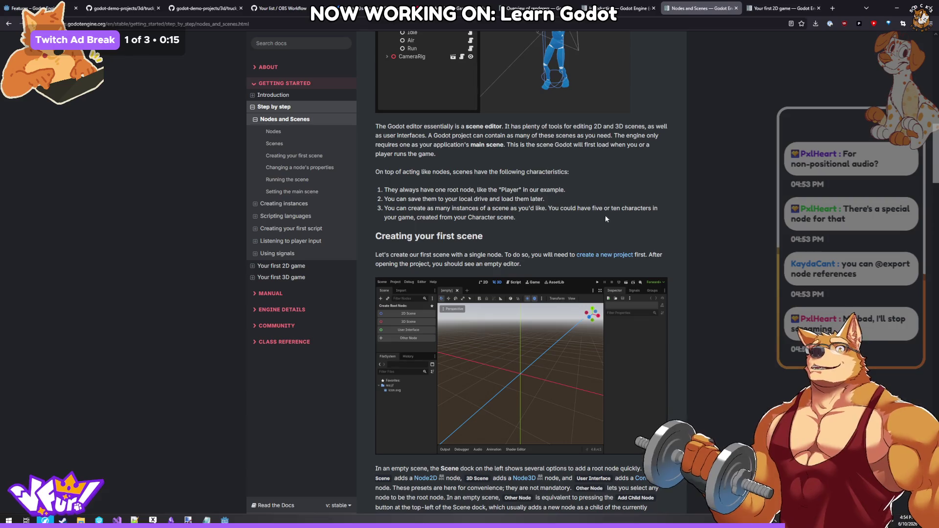
scroll(474, 251, down, 3)
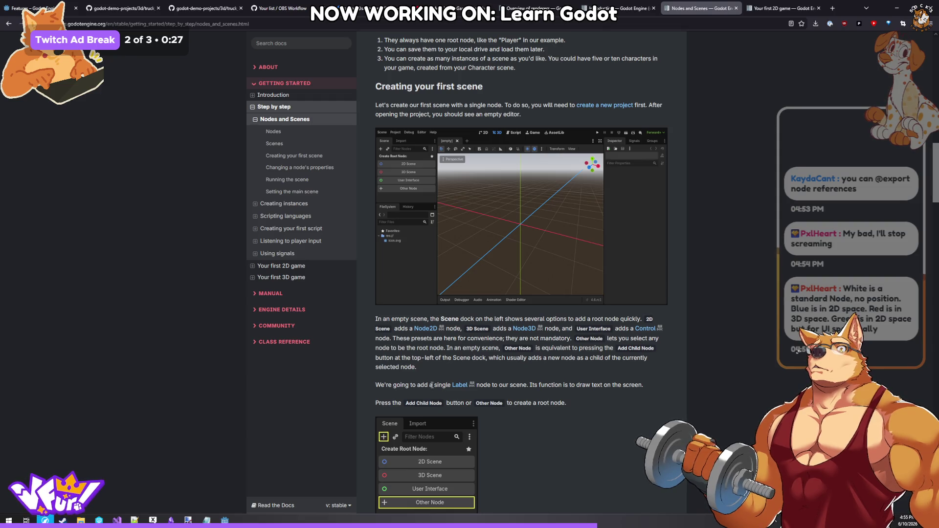
scroll(647, 386, down, 3)
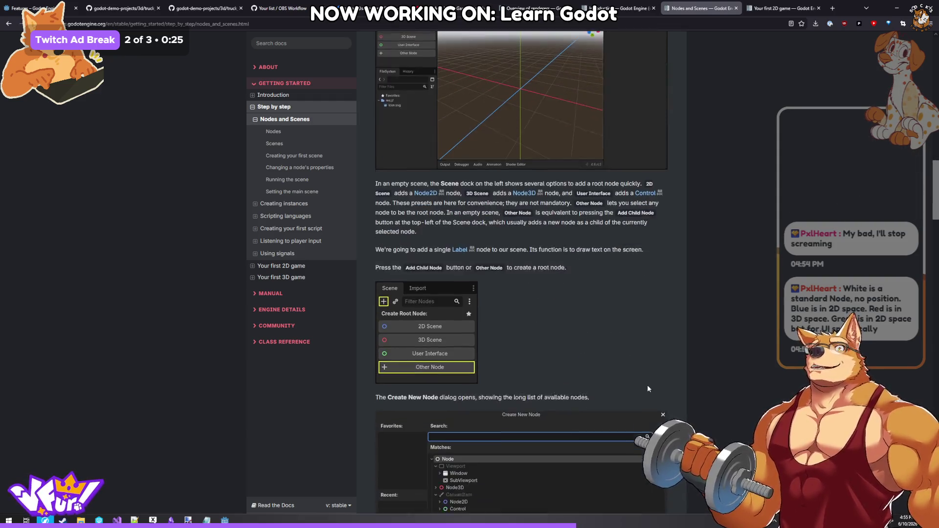
scroll(489, 264, down, 2)
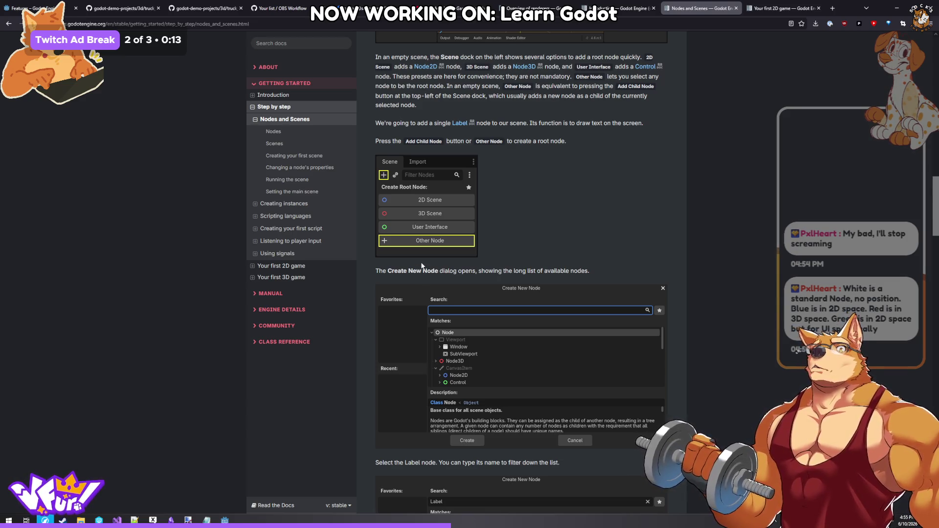
scroll(429, 272, down, 1)
scroll(428, 271, down, 4)
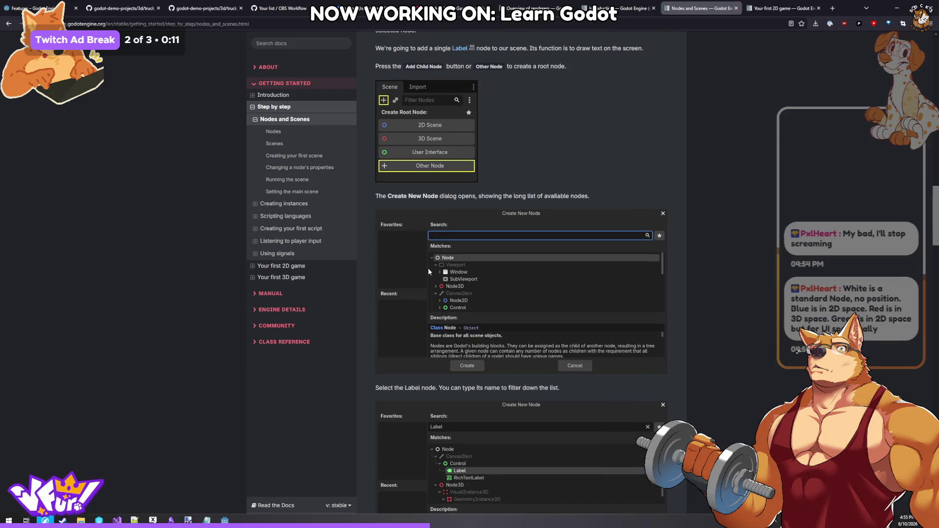
scroll(424, 277, down, 3)
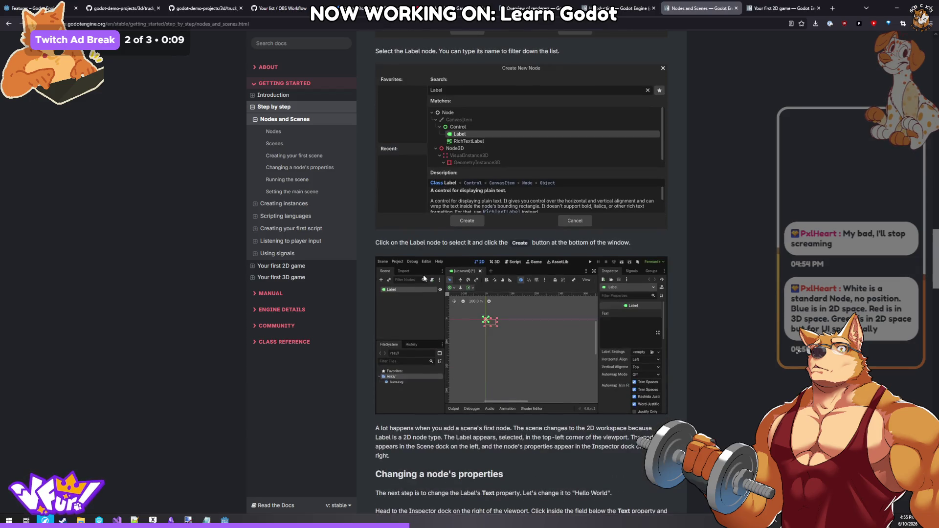
scroll(423, 275, down, 3)
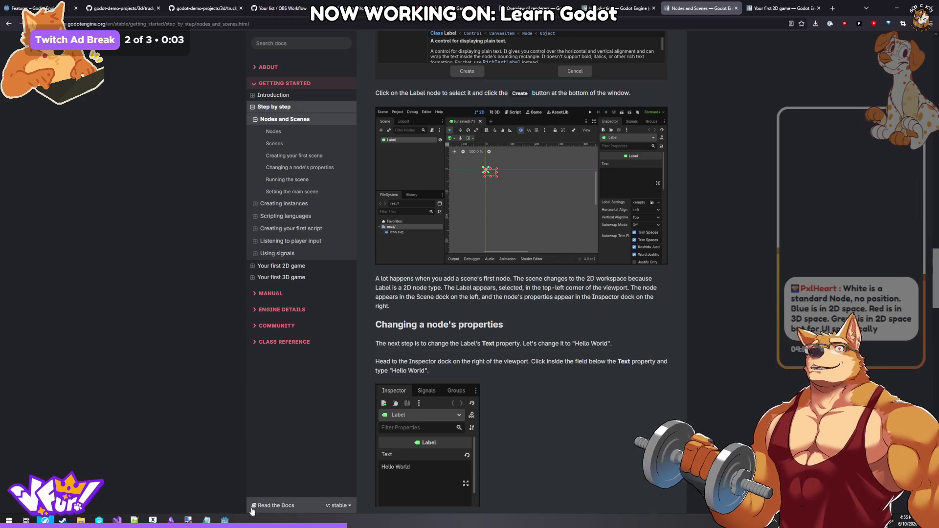
click(224, 520)
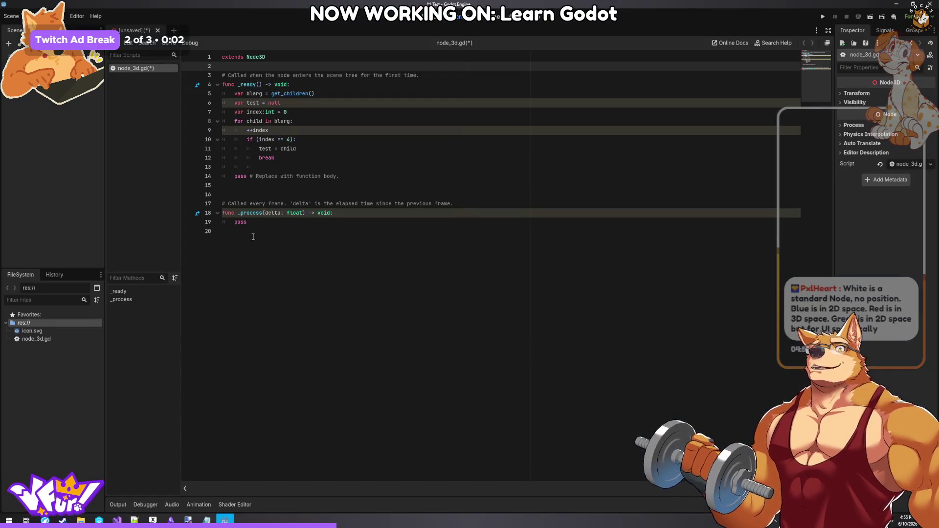
Close the unsaved scene and the node_3d.gd script, discarding their changes.
click(158, 30)
click(518, 281)
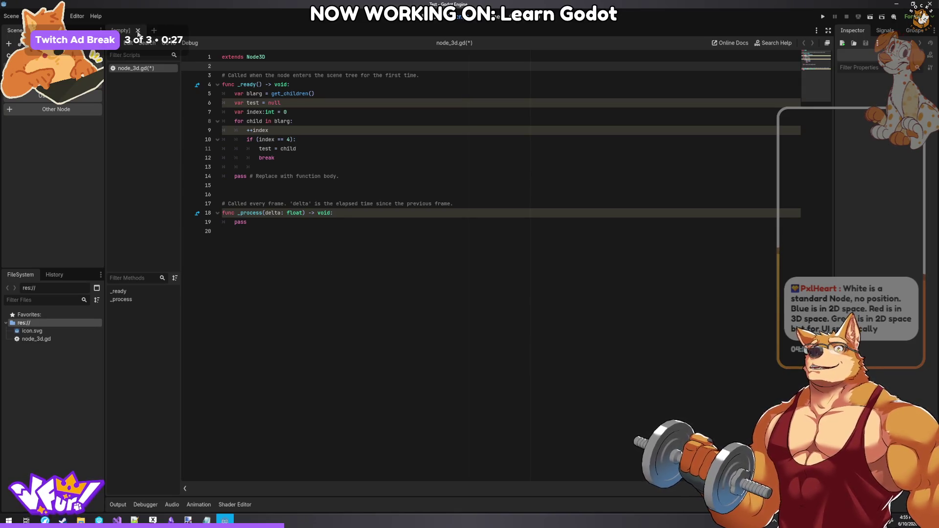
right_click(137, 71)
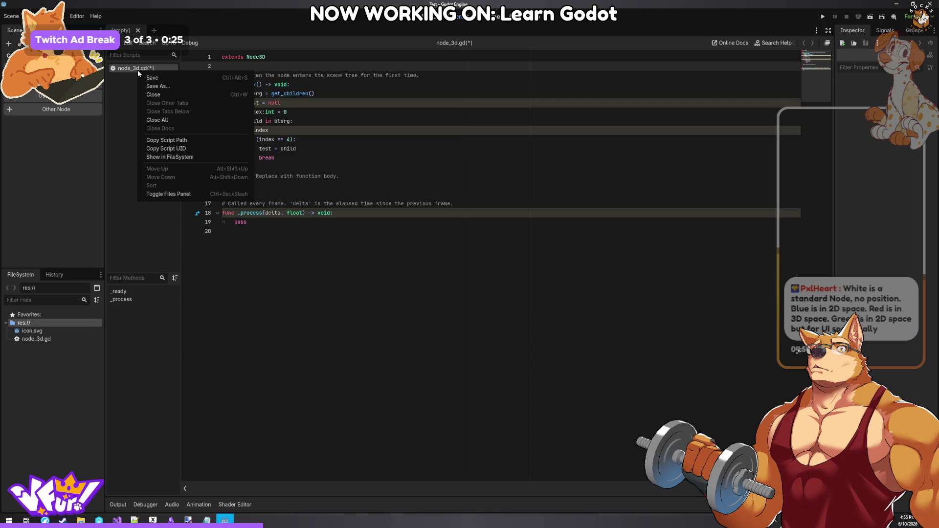
click(168, 95)
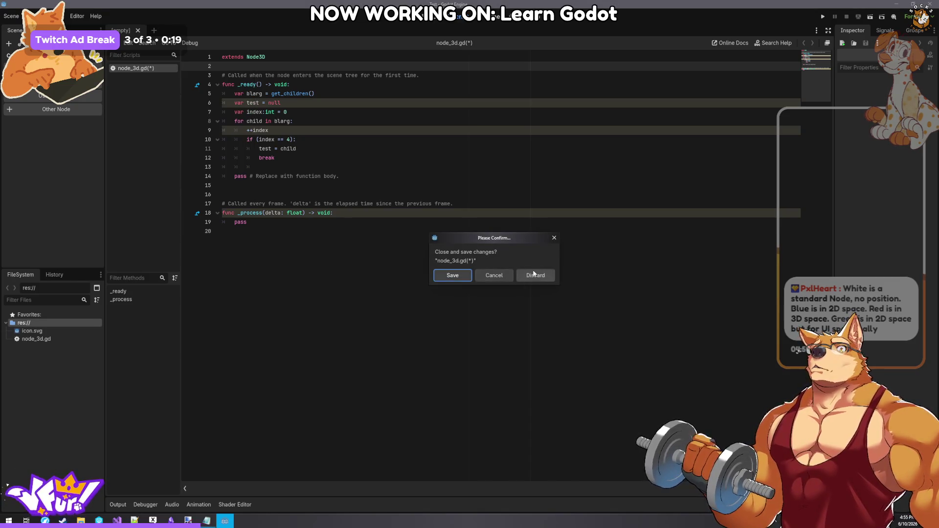
click(538, 273)
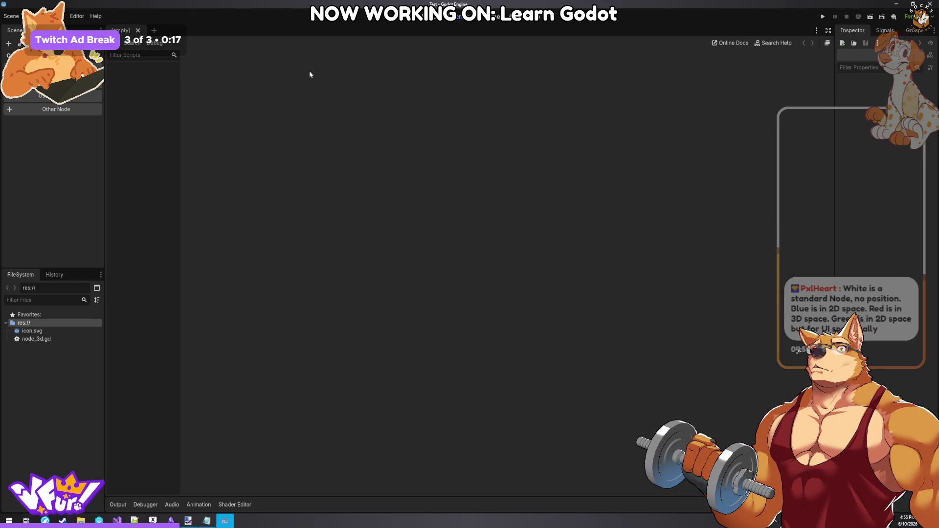
Create a new scene with a Label as its root node.
click(432, 18)
click(54, 110)
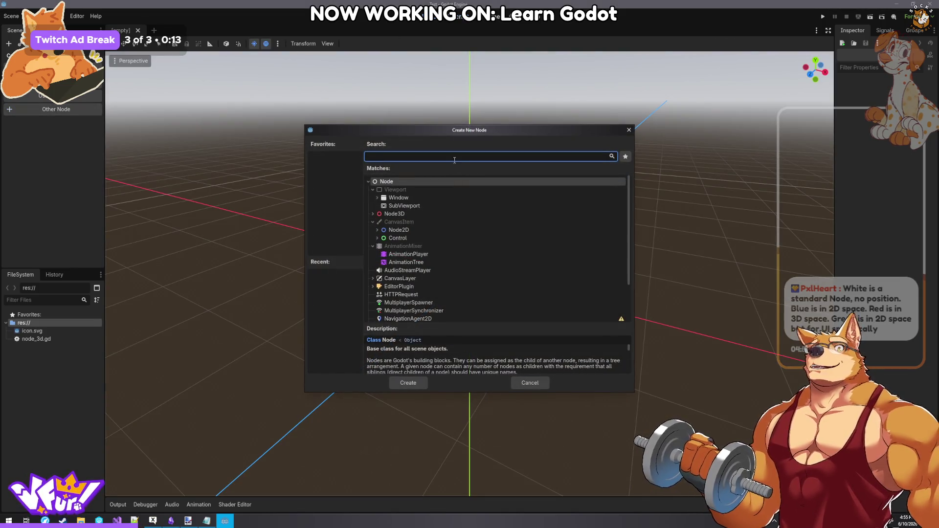
text(label)
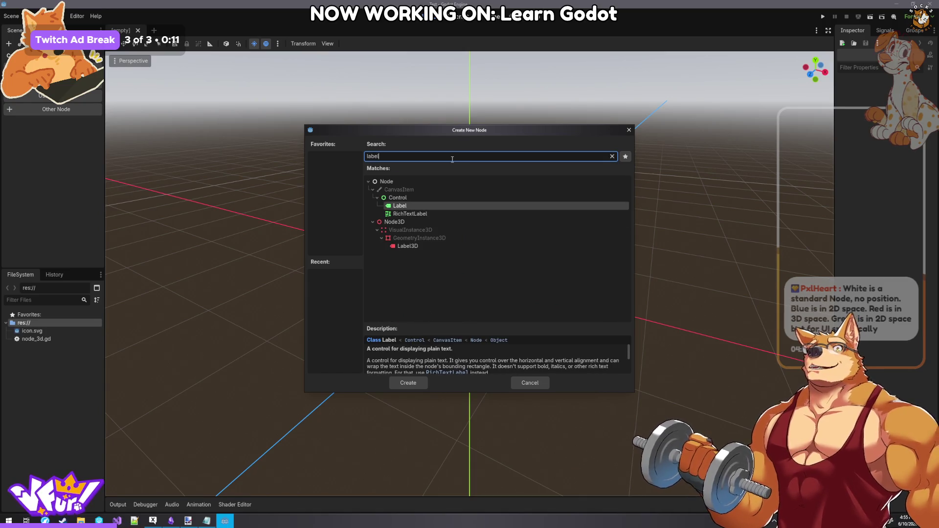
click(409, 383)
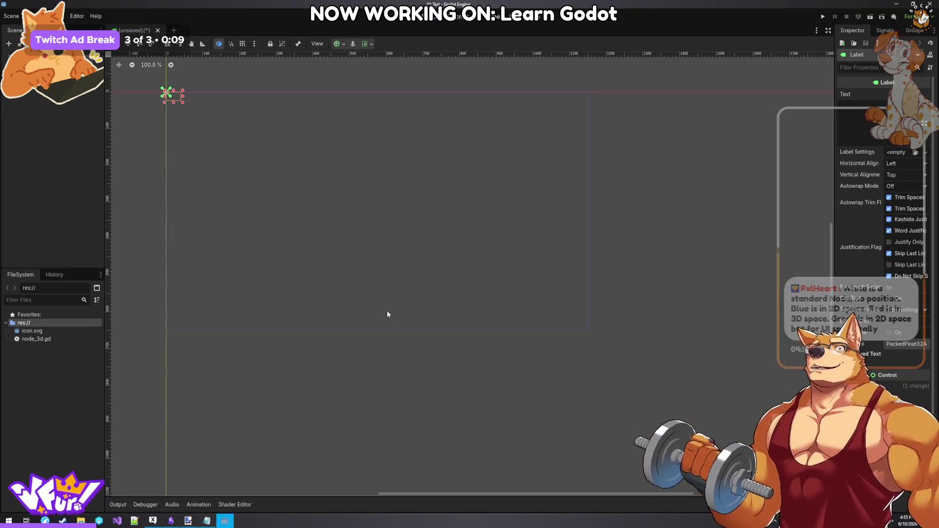
Check the new Label scene against the Nodes and Scenes documentation.
key(alt+Tab)
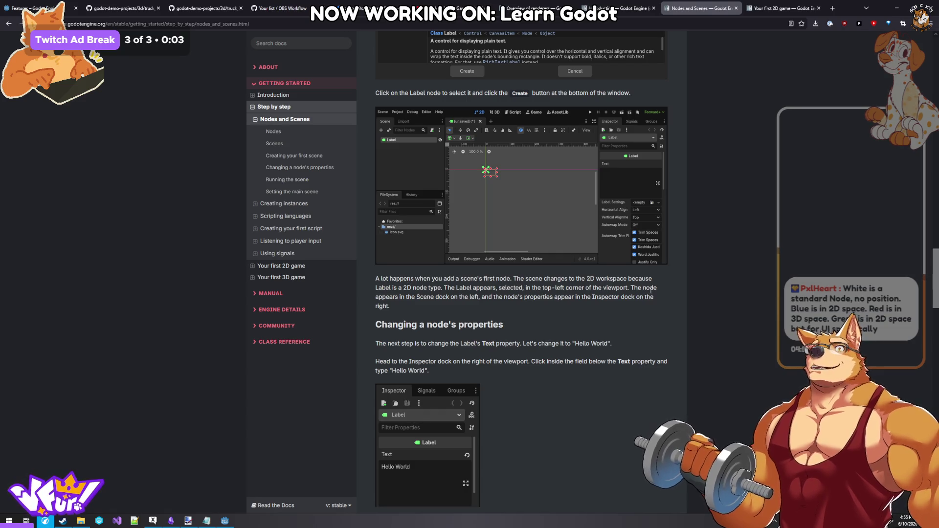
key(alt+Tab)
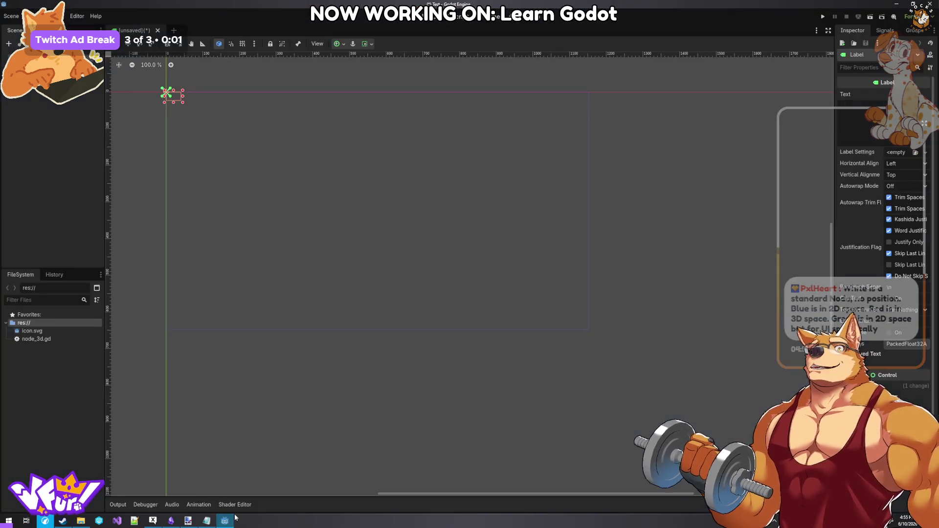
scroll(445, 330, down, 2)
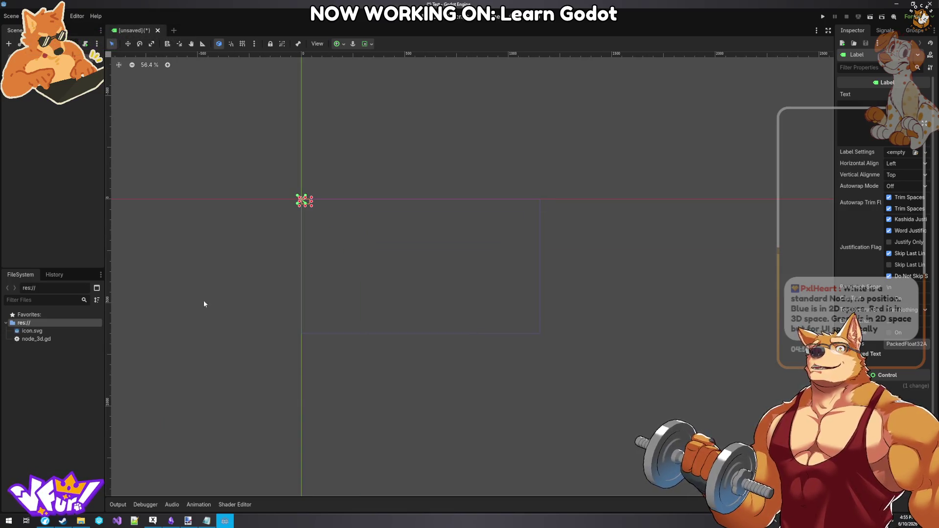
scroll(229, 304, up, 4)
key(alt+Tab)
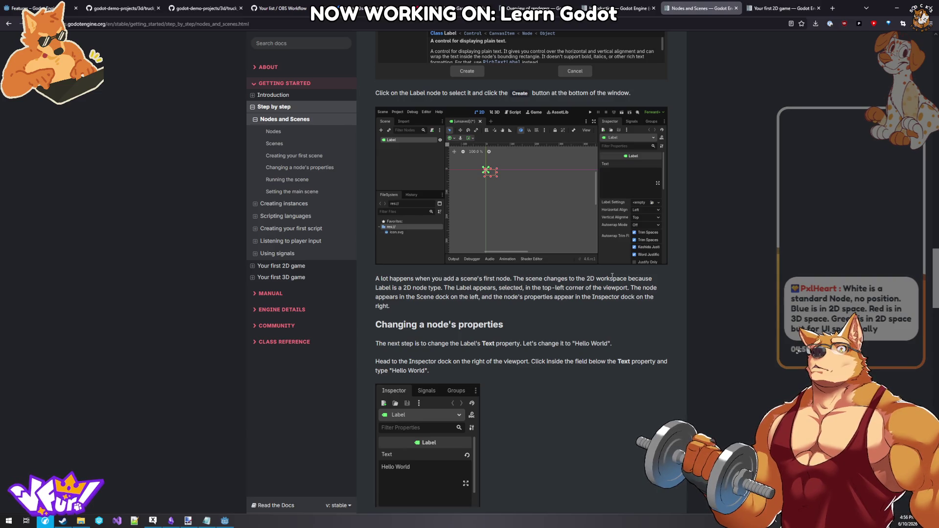
key(alt+Tab)
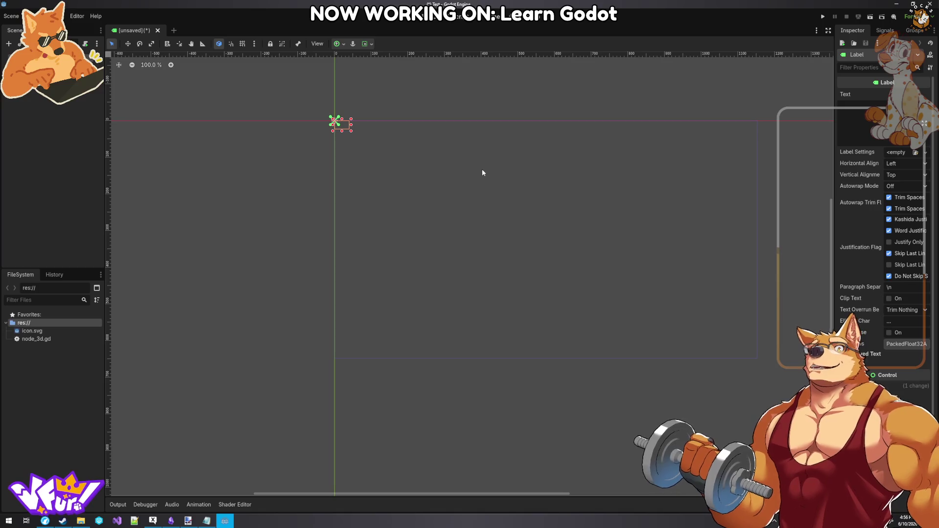
Reposition and enlarge the Label's box on the canvas, then deselect it.
mouse_move(345, 129)
mouse_down()
mouse_move(393, 170)
mouse_move(380, 176)
mouse_move(348, 138)
mouse_move(386, 156)
mouse_up()
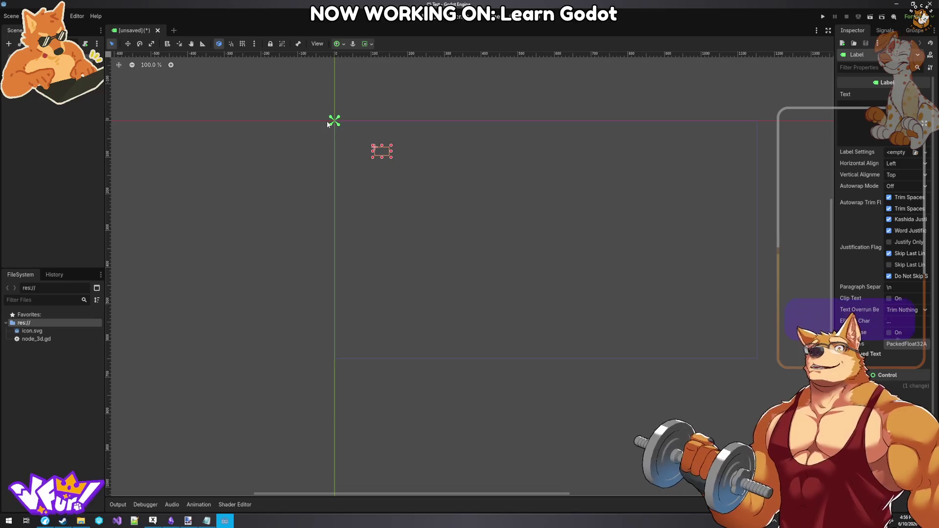
mouse_move(327, 124)
mouse_down()
mouse_move(356, 135)
mouse_move(352, 159)
mouse_move(375, 151)
mouse_move(373, 143)
mouse_move(407, 163)
mouse_move(378, 158)
mouse_move(412, 152)
mouse_move(405, 162)
mouse_move(444, 201)
mouse_up()
key(ctrl+z)
drag(398, 152, 434, 158)
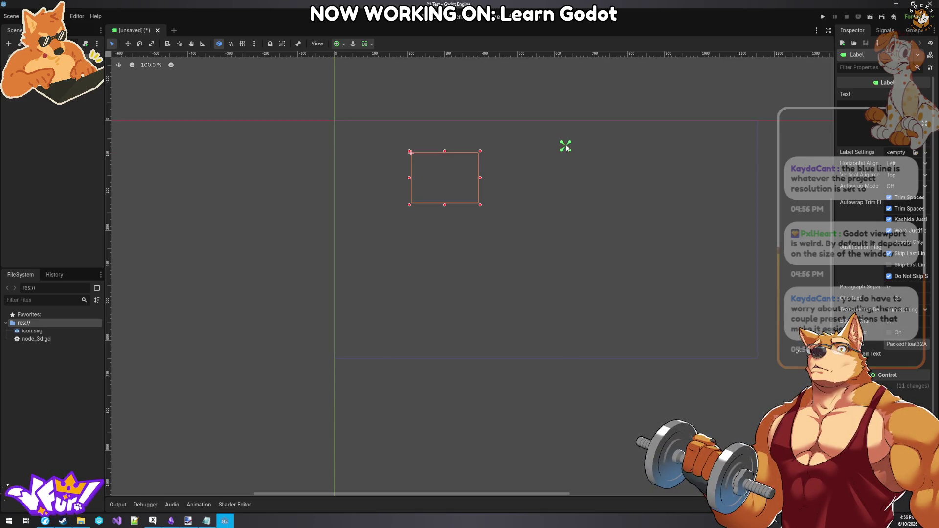
drag(411, 152, 410, 152)
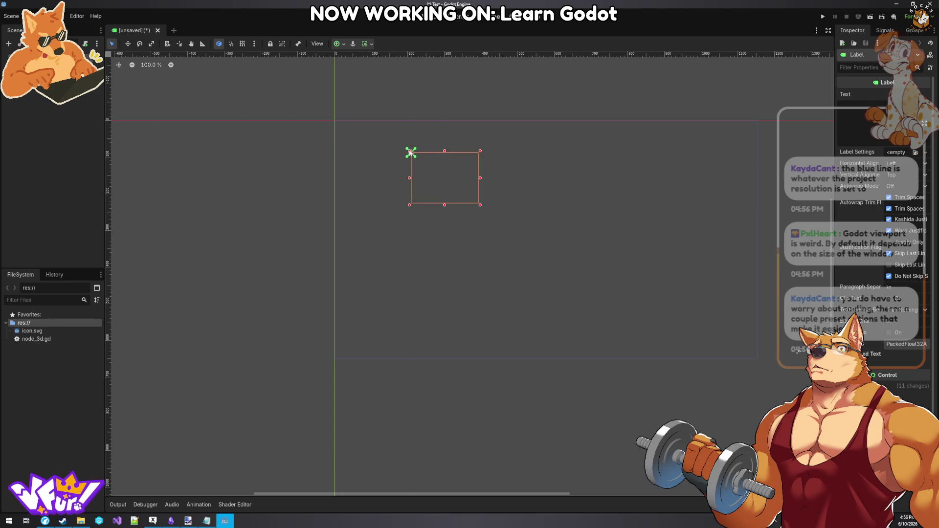
click(352, 325)
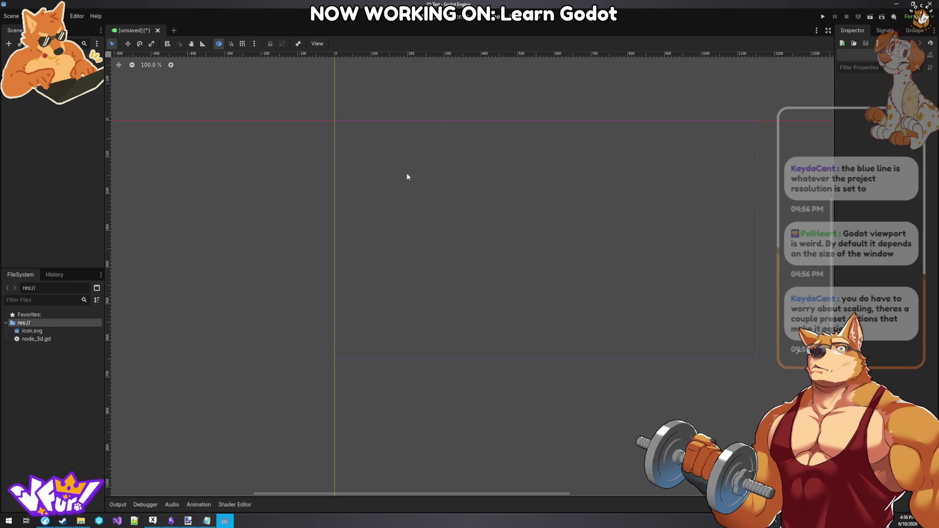
Select the Label and set its Text to 'ageargaerager'.
drag(340, 163, 640, 221)
drag(638, 289, 316, 107)
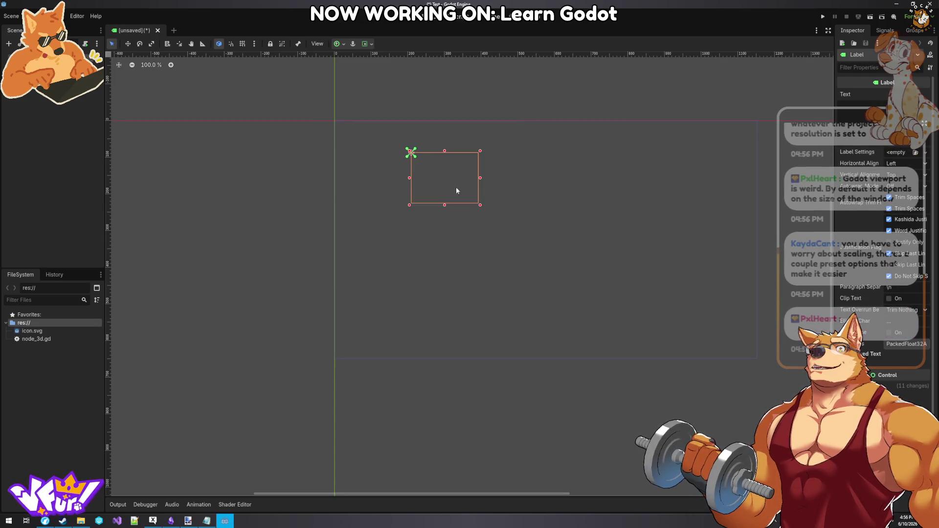
click(861, 105)
text(ageargaerager)
click(579, 206)
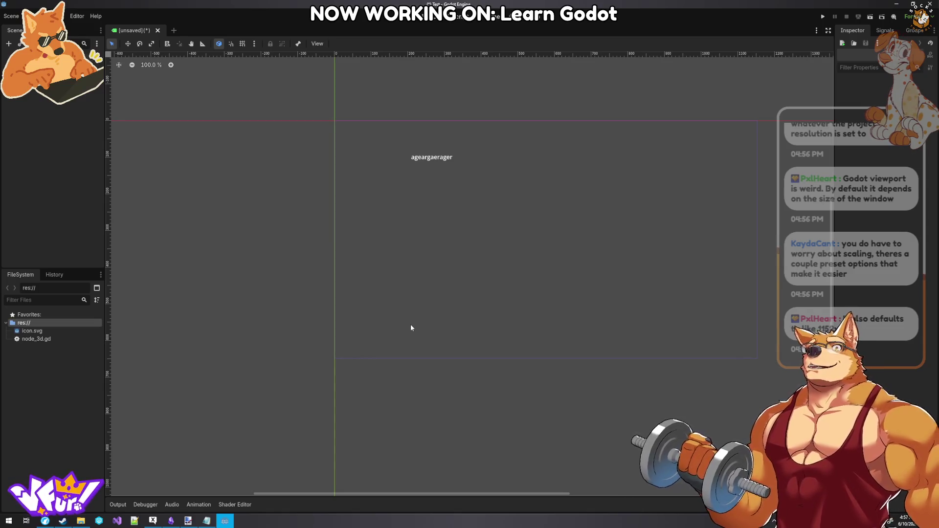
In the Game Engines note, add 'Kinda, somewhat mitigated' as a sub-bullet under Cons.
key(alt+Tab)
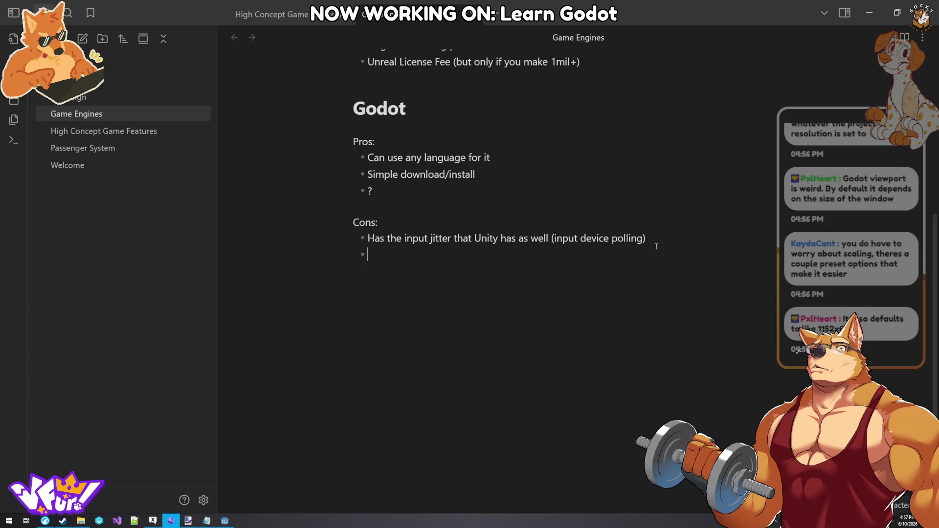
text(Kinda, somehwh)
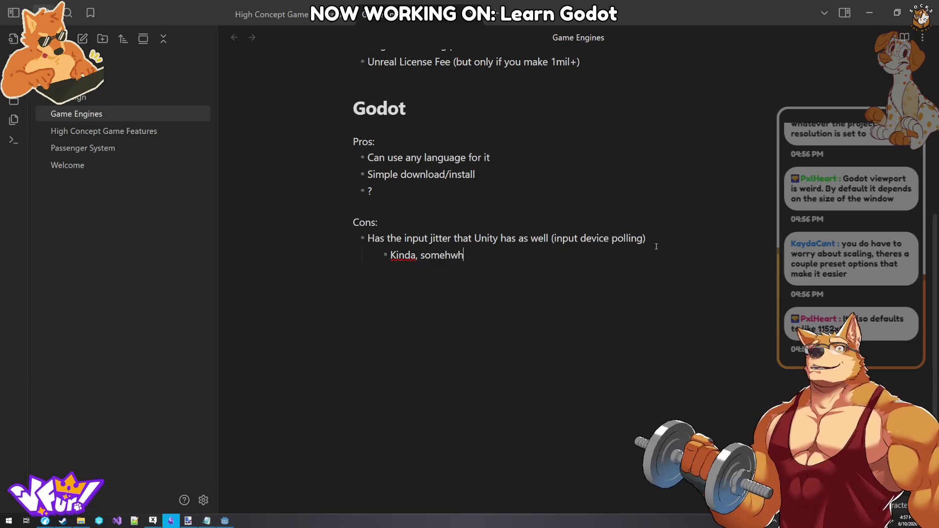
key(BackSpace)
key(BackSpace)
key(BackSpace)
text(what mitigat)
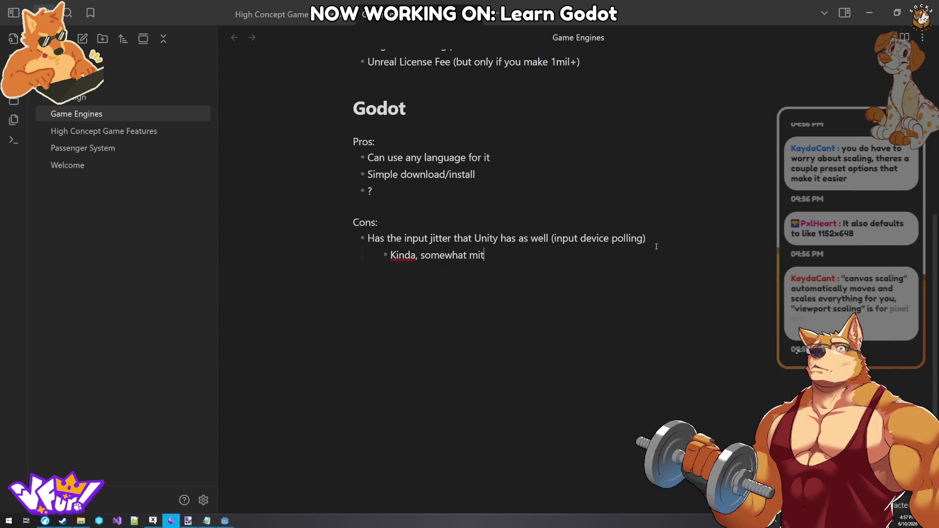
text(ed)
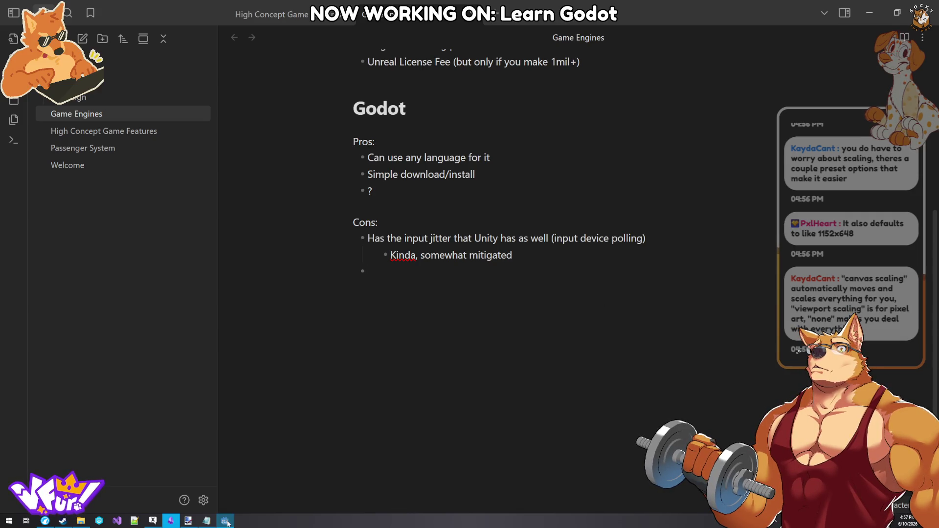
click(171, 522)
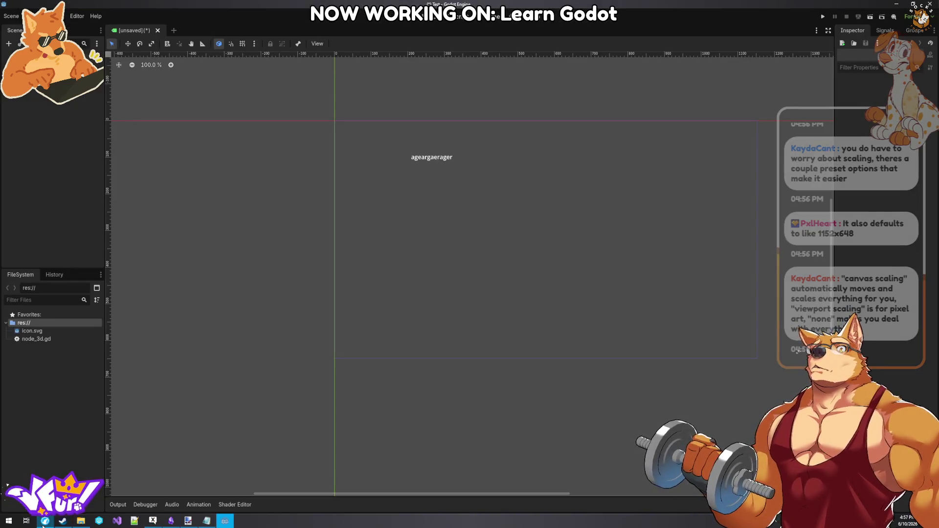
click(45, 520)
click(171, 521)
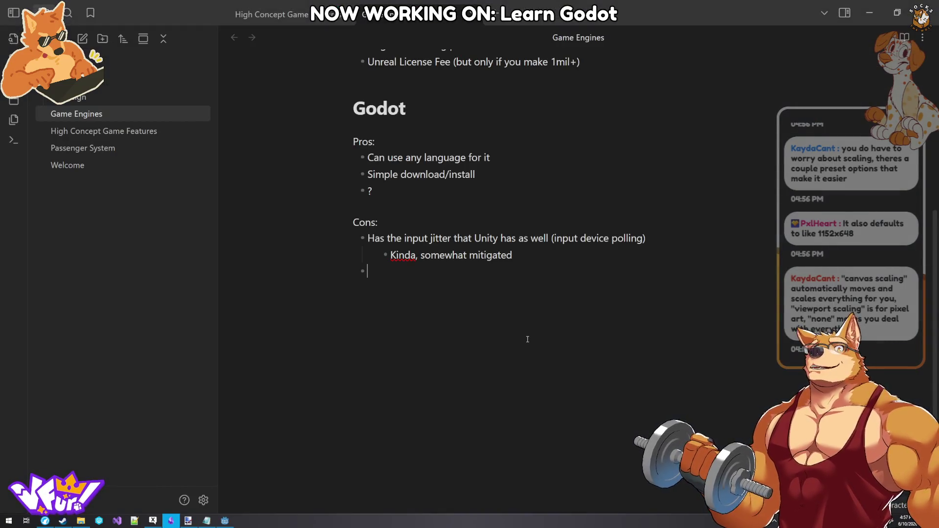
Add a 'Notes:' list reading 'Do need to worry about UI scaling', then reselect the Godot Label.
key(Return)
key(Return)
text(Notes:)
key(Return)
text(- *)
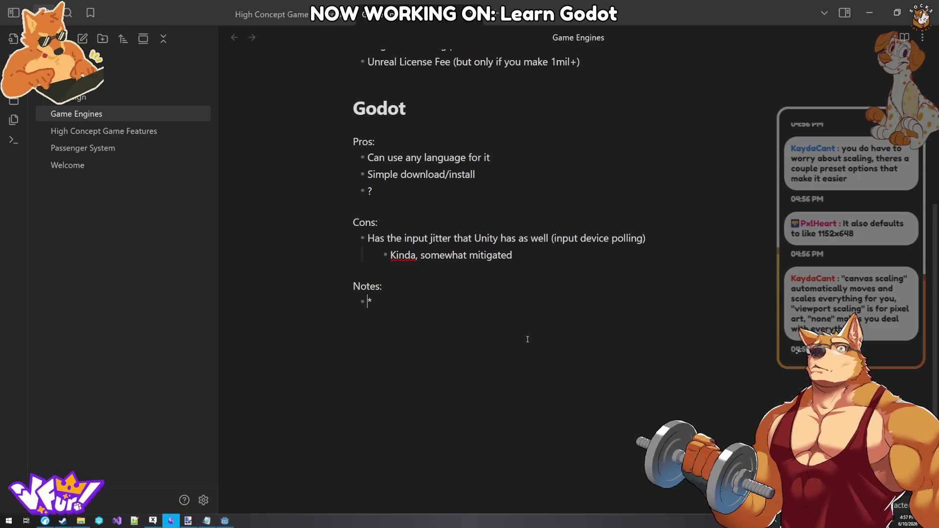
key(BackSpace)
text(Do need to w)
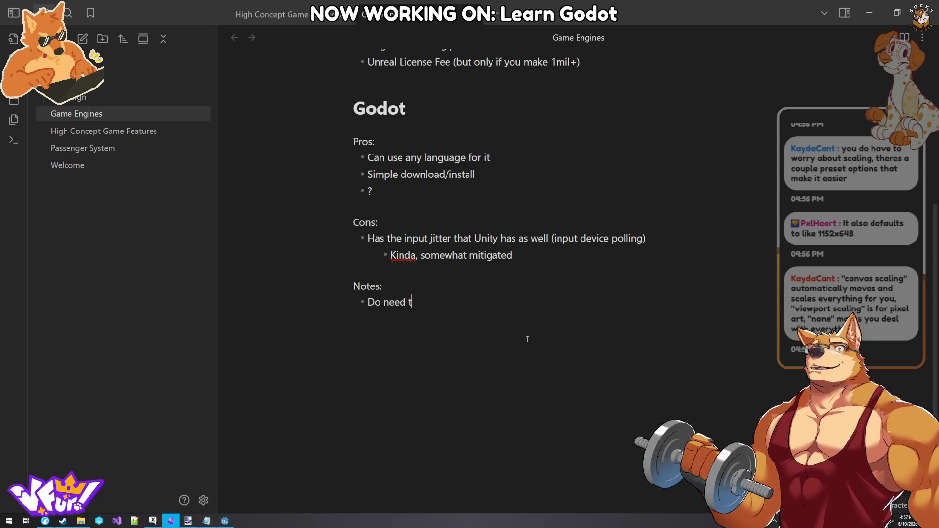
text(orry about)
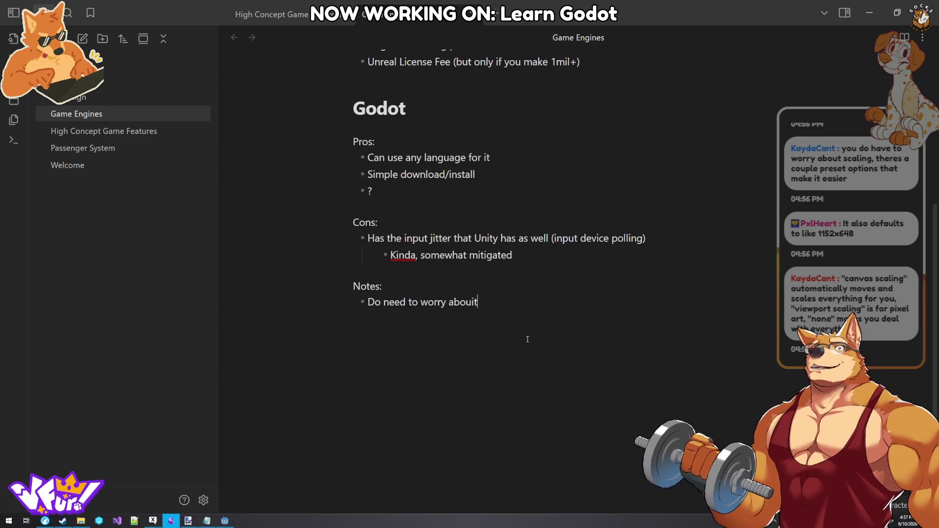
text( UI scaling)
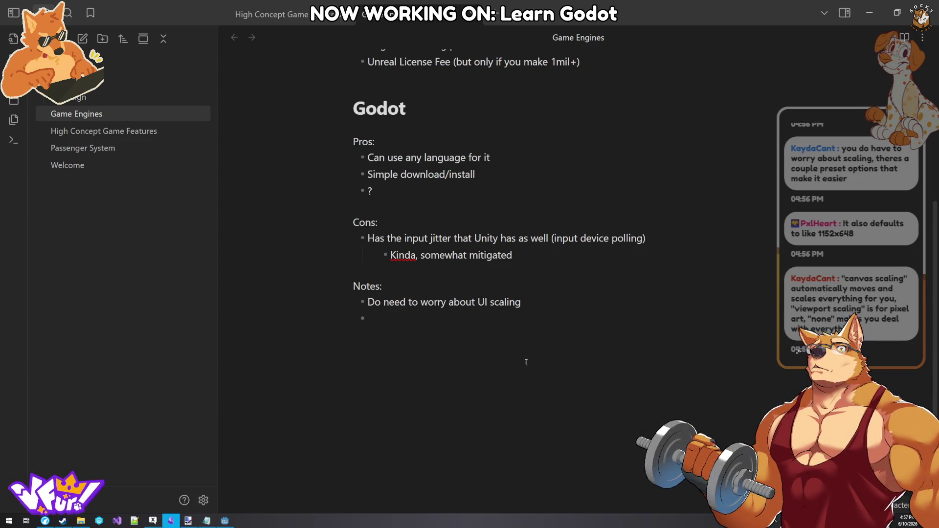
click(225, 520)
click(430, 159)
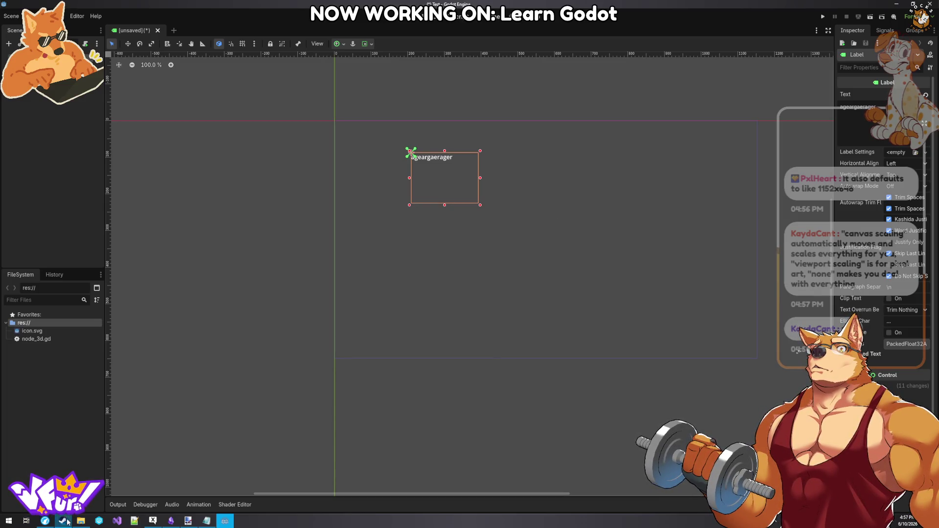
Read the Nodes and Scenes lesson down to the Running the scene section.
click(40, 522)
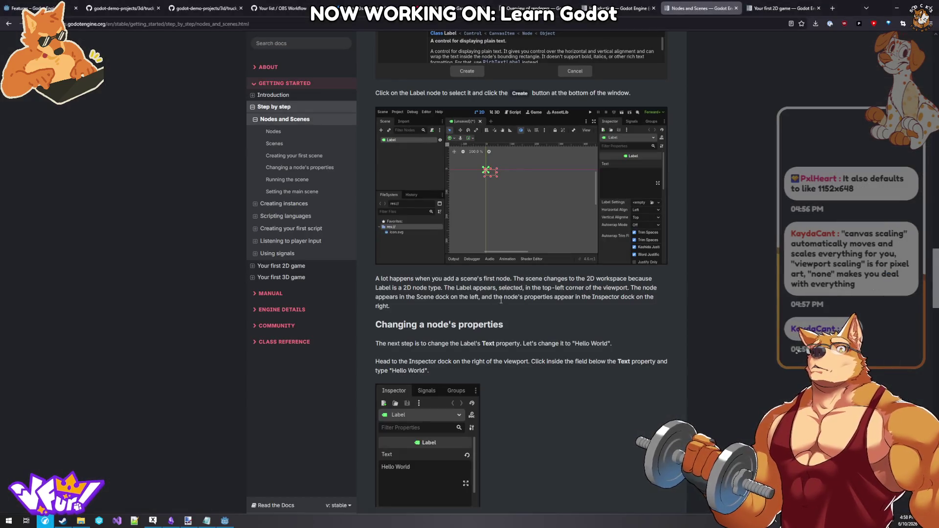
scroll(531, 310, down, 3)
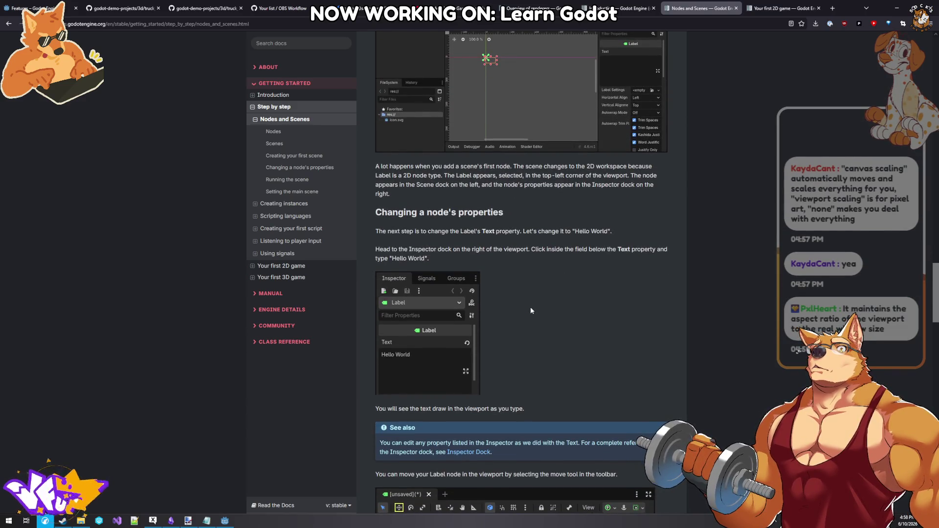
scroll(522, 324, down, 2)
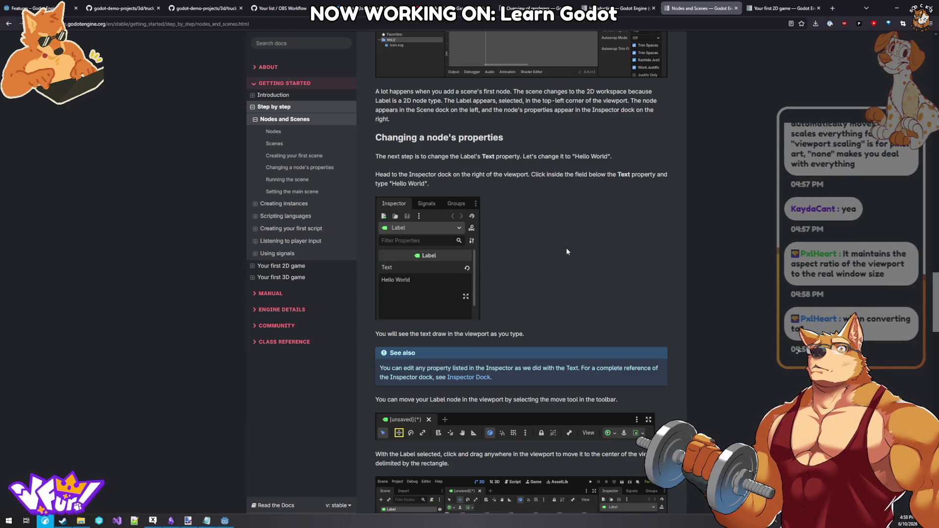
scroll(567, 251, down, 3)
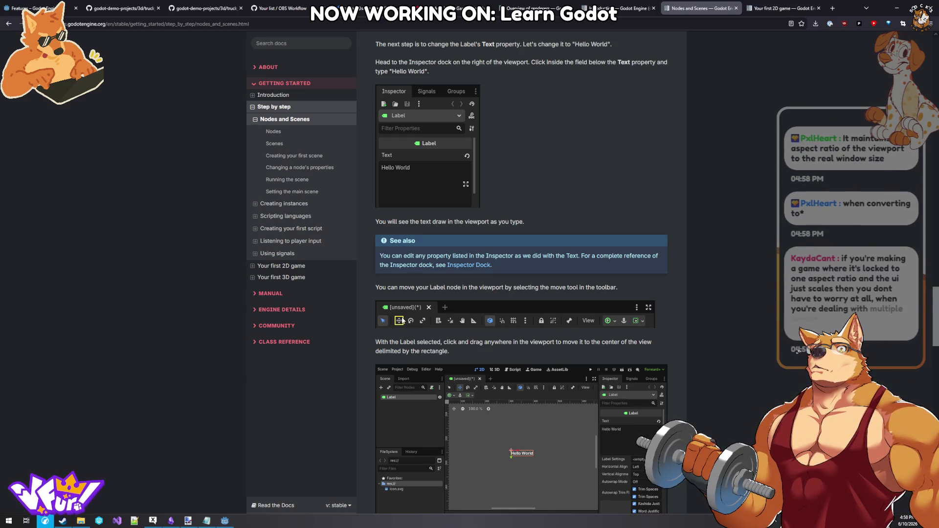
scroll(404, 321, down, 1)
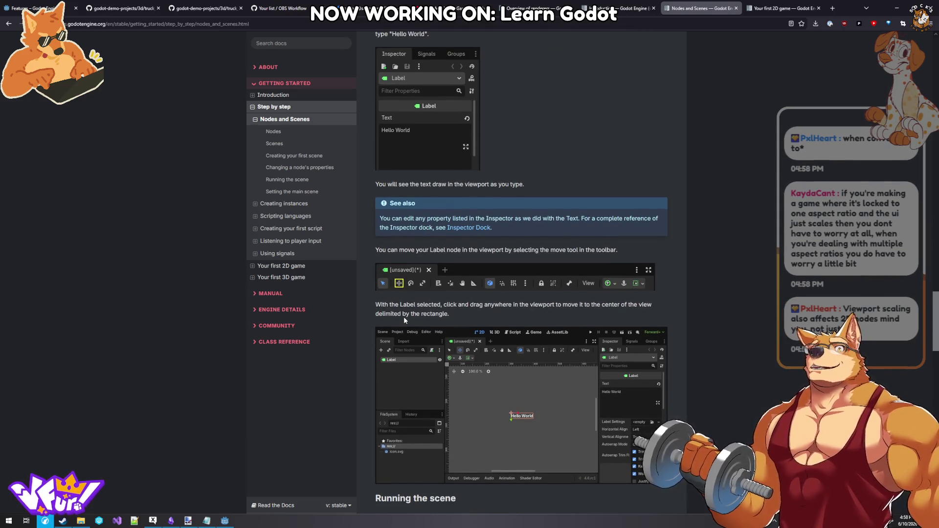
scroll(403, 321, down, 1)
scroll(403, 319, down, 3)
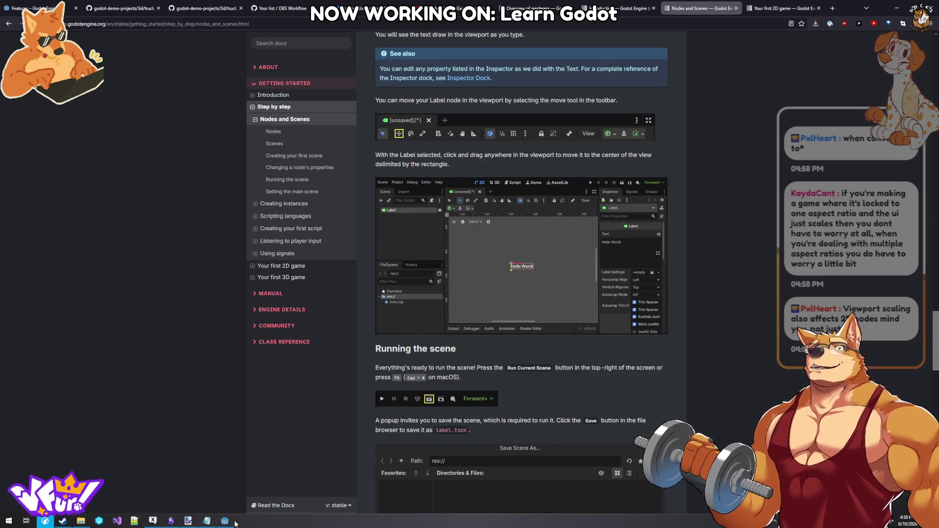
Move the Label slightly right and down with Move Node(s) Here.
click(225, 521)
right_click(416, 155)
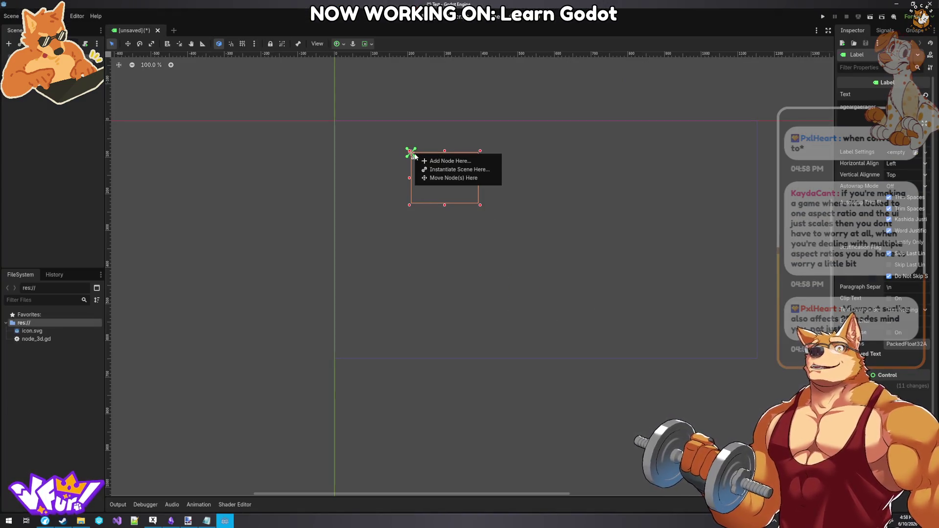
click(454, 178)
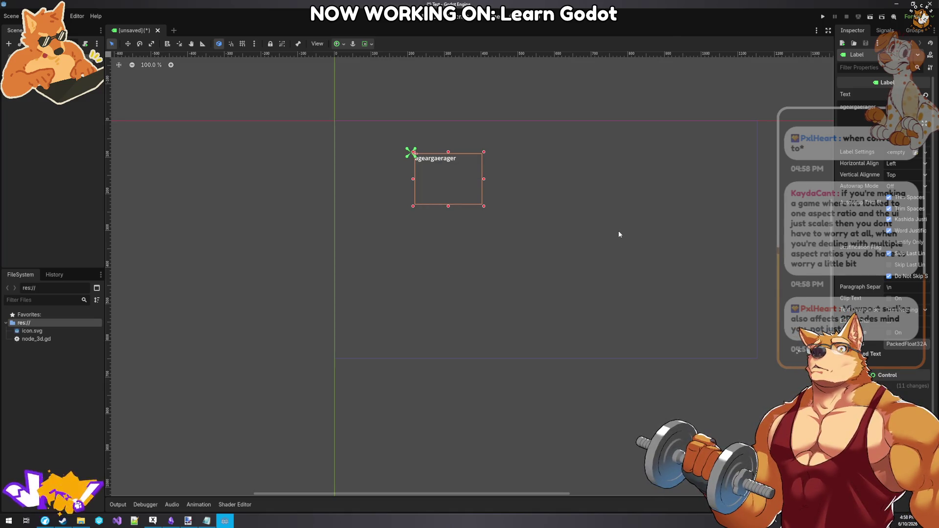
scroll(842, 304, down, 3)
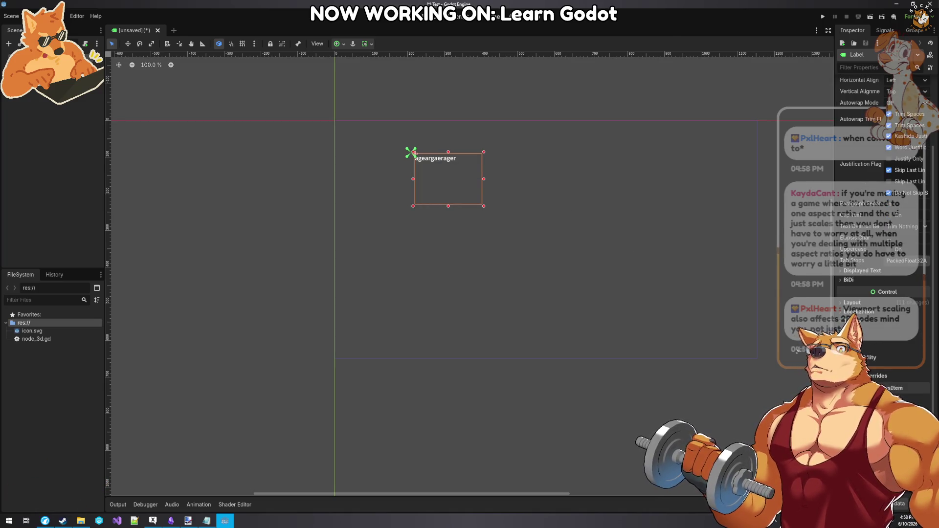
Collapse the Layout section, make moves change anchors, and try nudging the Label.
click(838, 301)
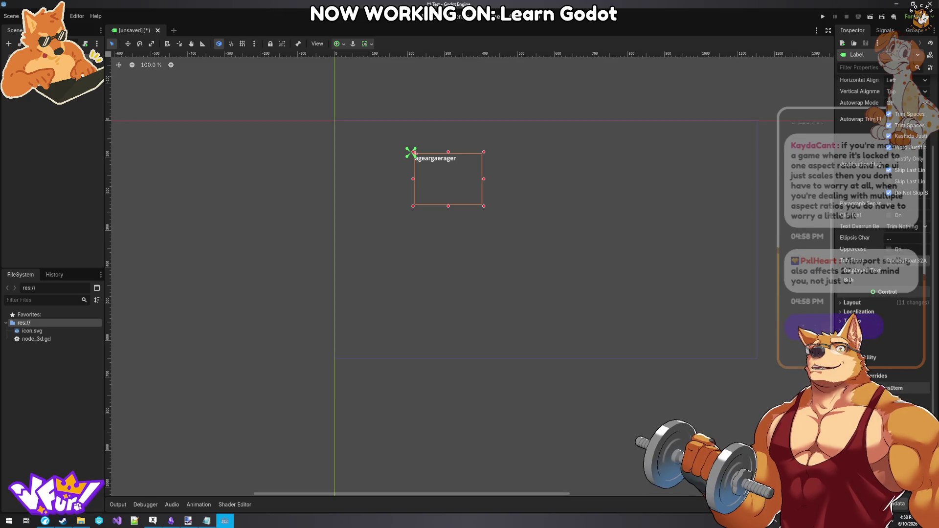
scroll(863, 353, up, 3)
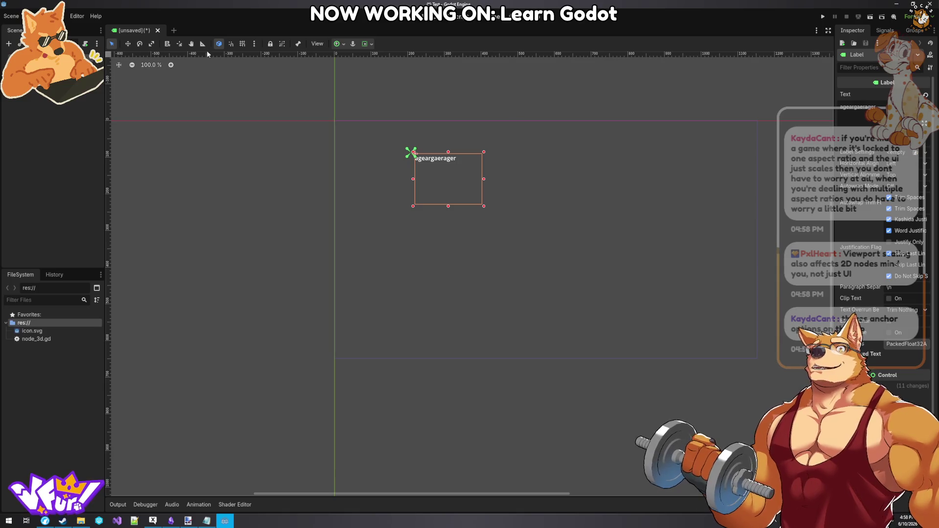
click(317, 44)
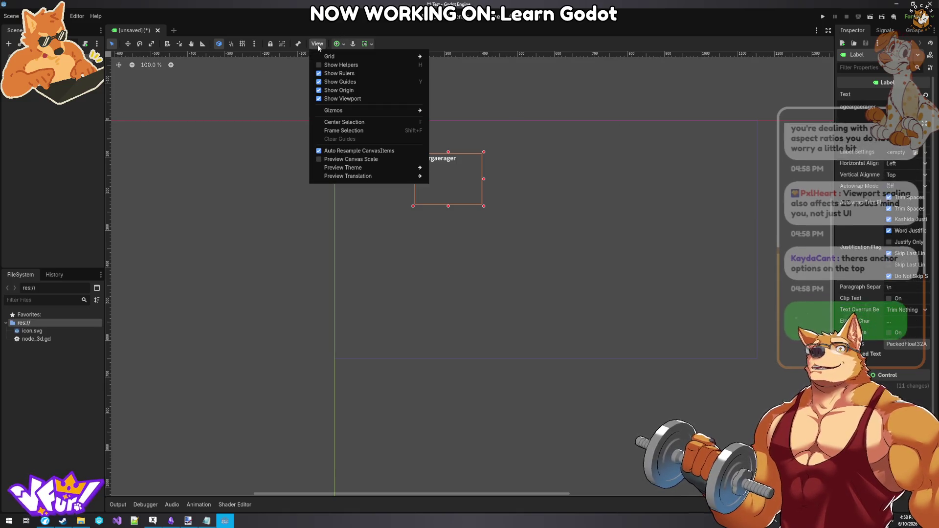
click(318, 44)
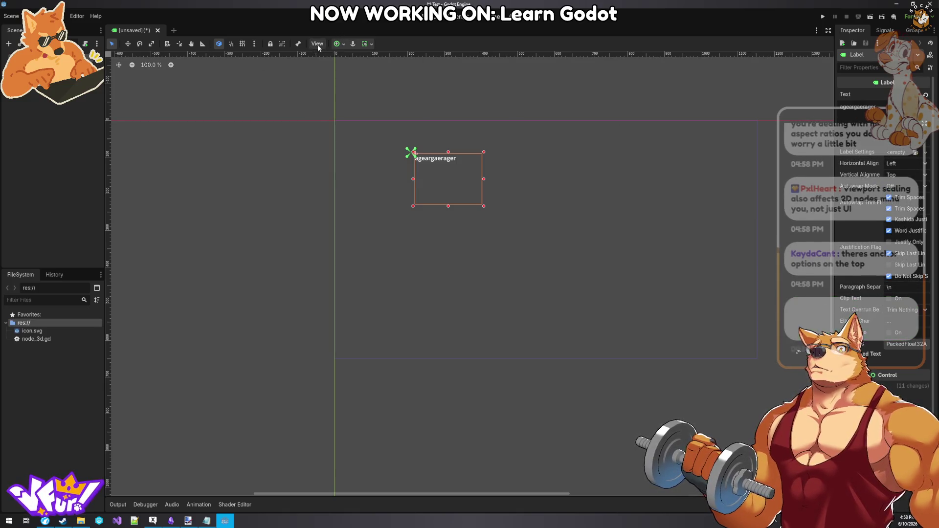
click(353, 44)
mouse_move(423, 165)
mouse_down()
mouse_move(502, 198)
mouse_move(417, 159)
mouse_up()
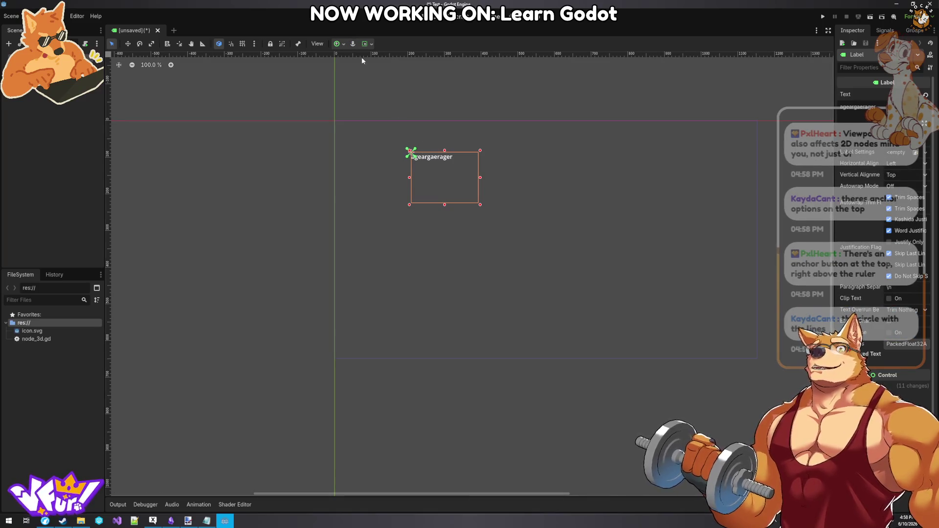
mouse_move(439, 158)
mouse_down()
mouse_move(442, 169)
mouse_move(543, 208)
mouse_move(439, 159)
mouse_up()
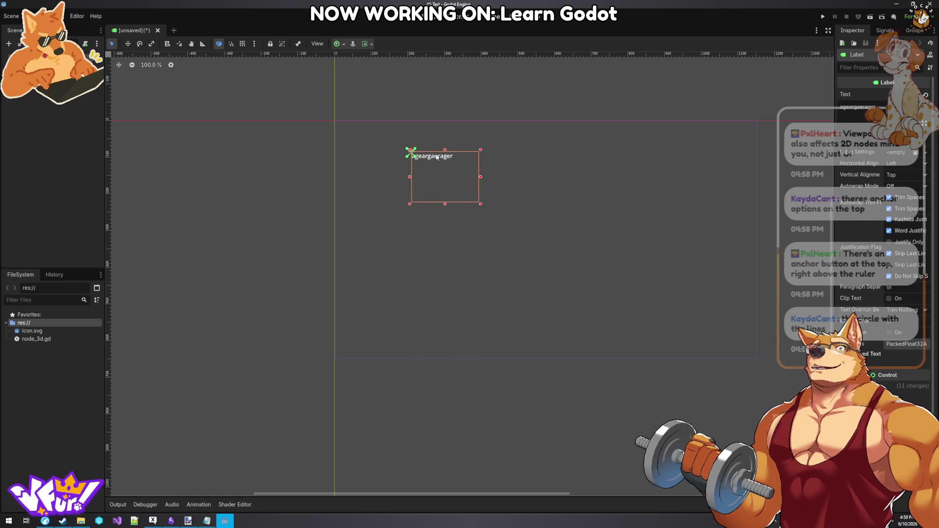
Inspect the Label's anchor point, try the child sizing/alignment options, and show the anchor presets.
click(416, 149)
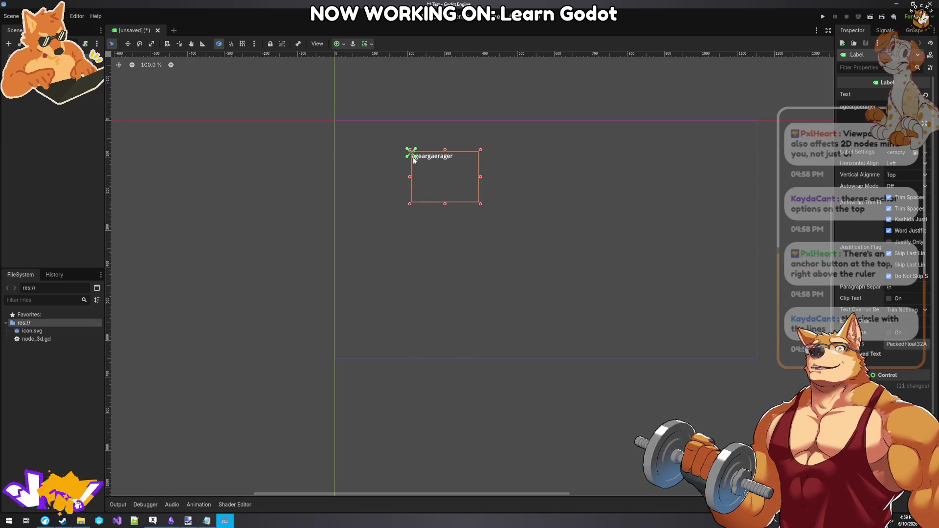
click(372, 44)
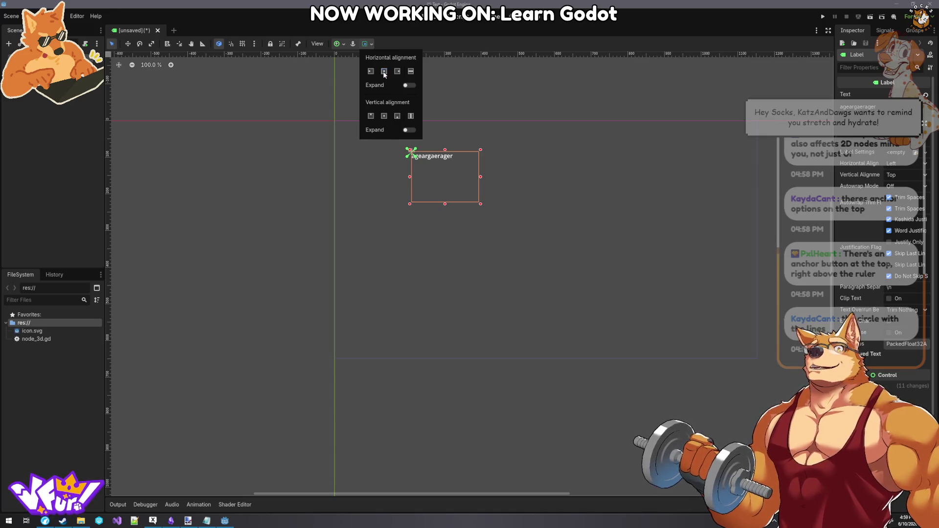
click(514, 159)
drag(534, 142, 370, 238)
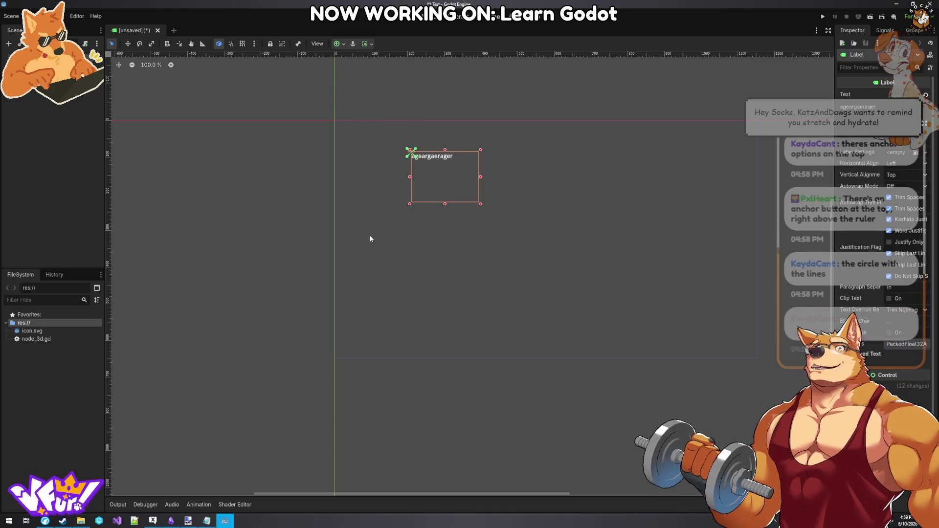
click(366, 44)
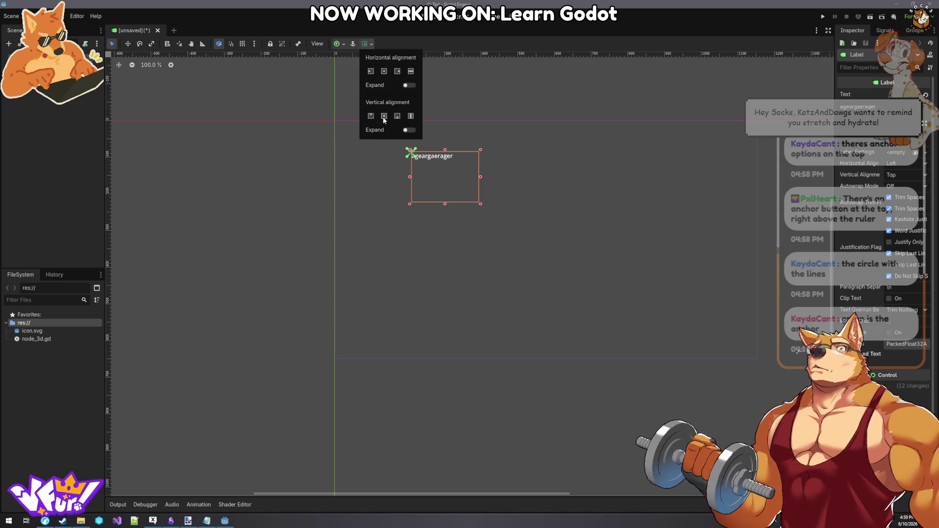
click(330, 88)
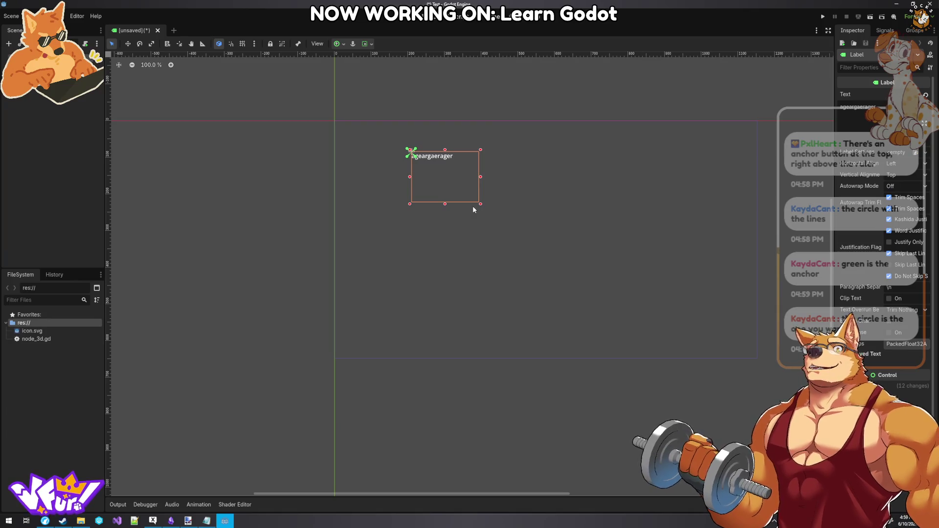
click(338, 44)
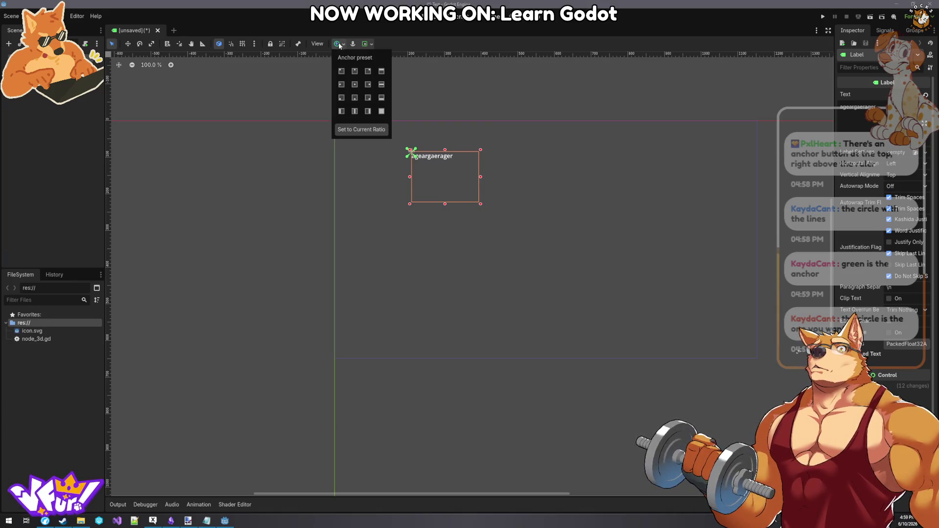
Center the Label with the Center anchor preset, then switch away from the Godot editor.
click(355, 85)
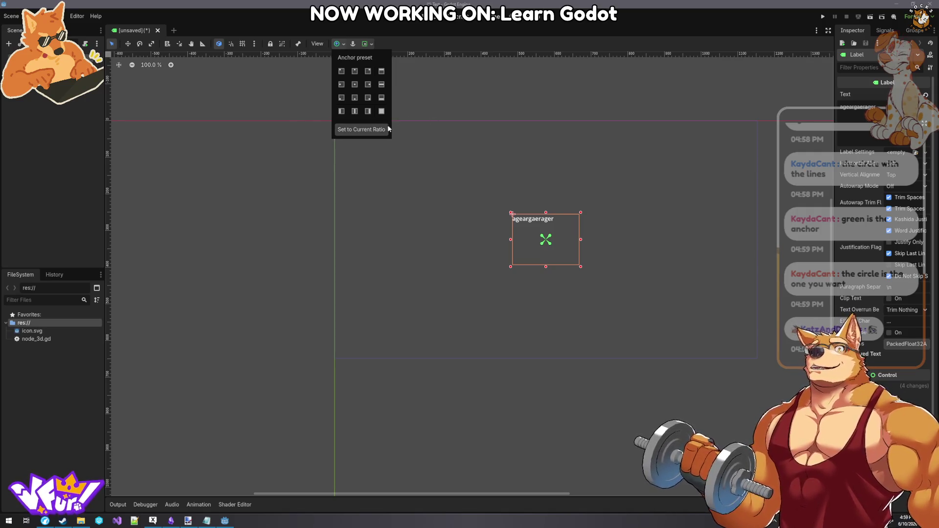
click(225, 520)
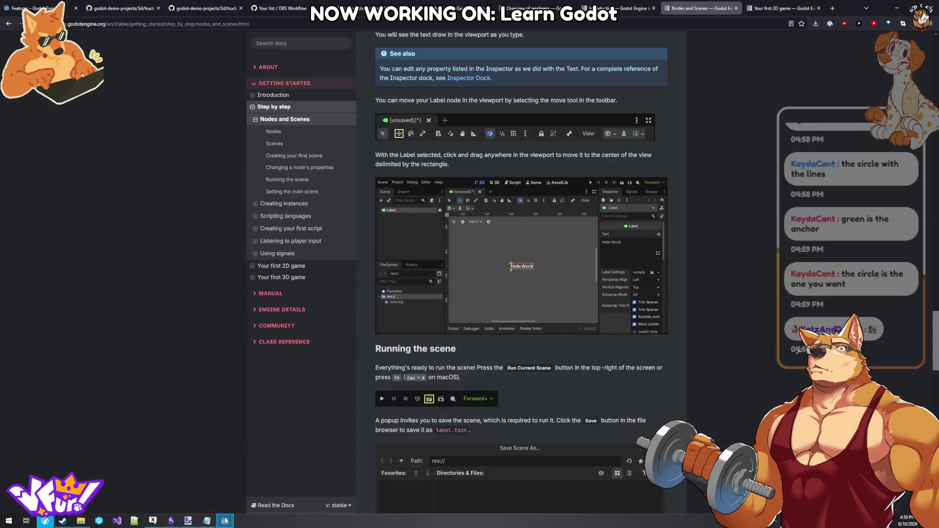
click(225, 520)
Create a new Obsidian folder named 'Godot Notes'.
click(171, 520)
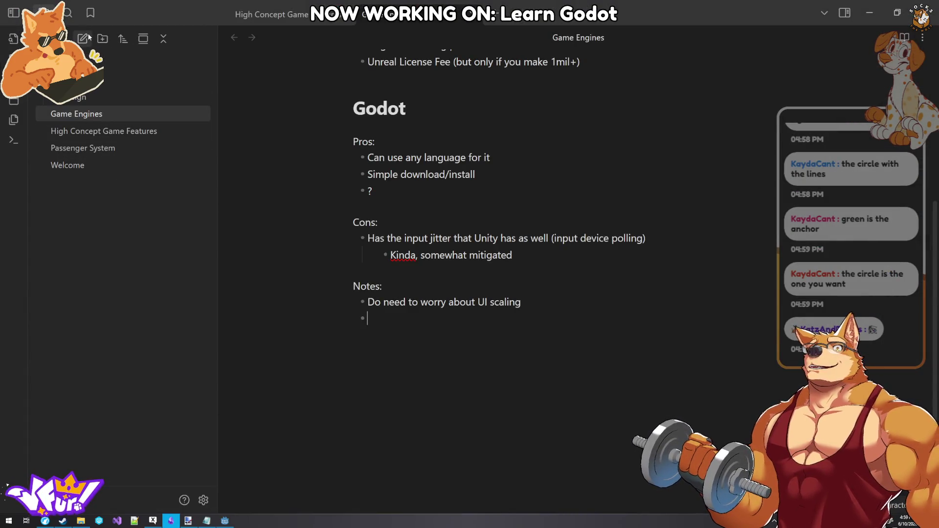
click(103, 39)
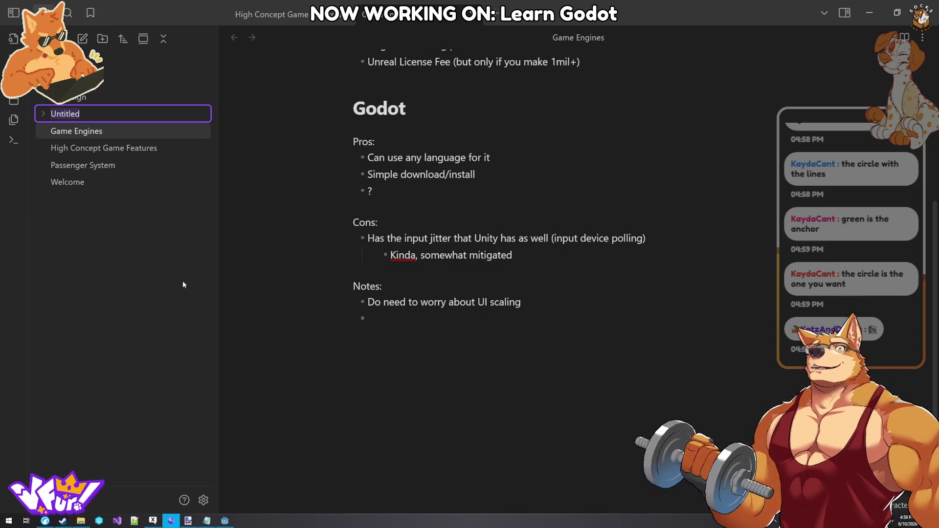
text(Godot N)
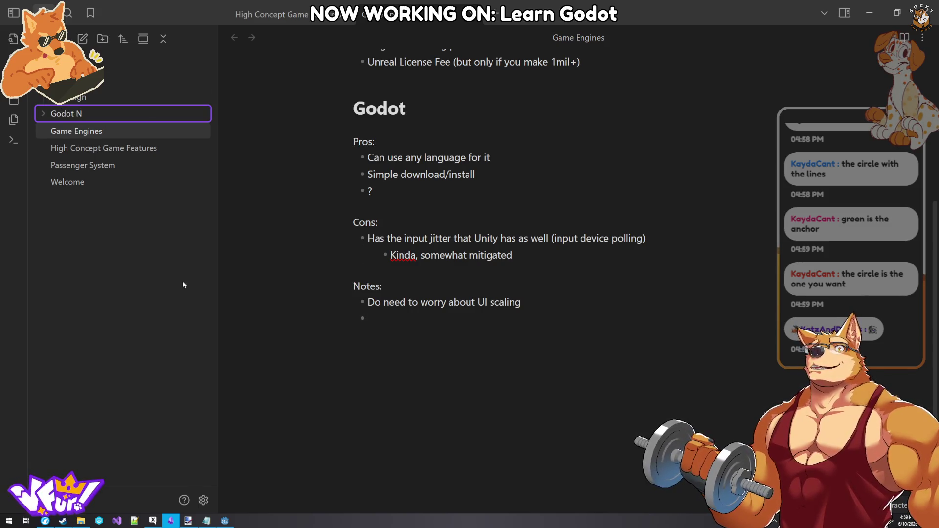
key(Return)
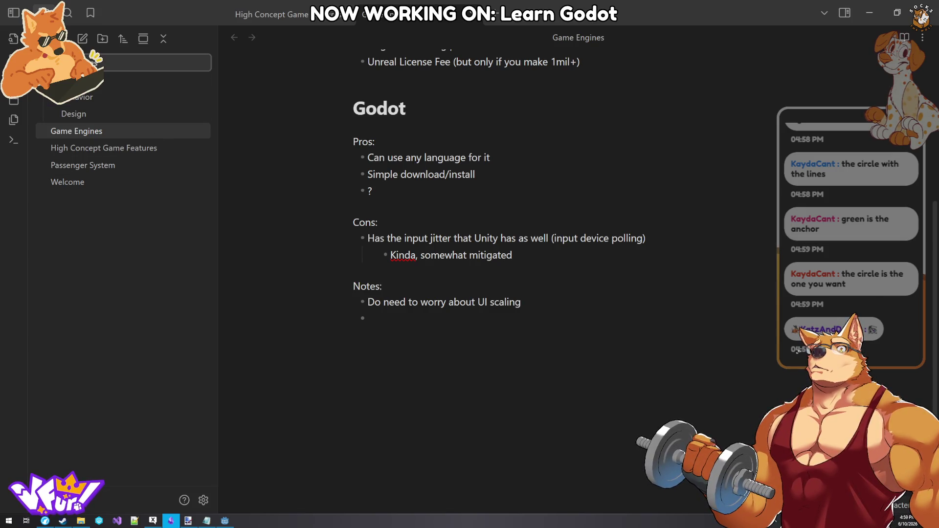
Add a new note titled 'Viewports' inside the Godot Notes folder.
right_click(83, 63)
click(105, 75)
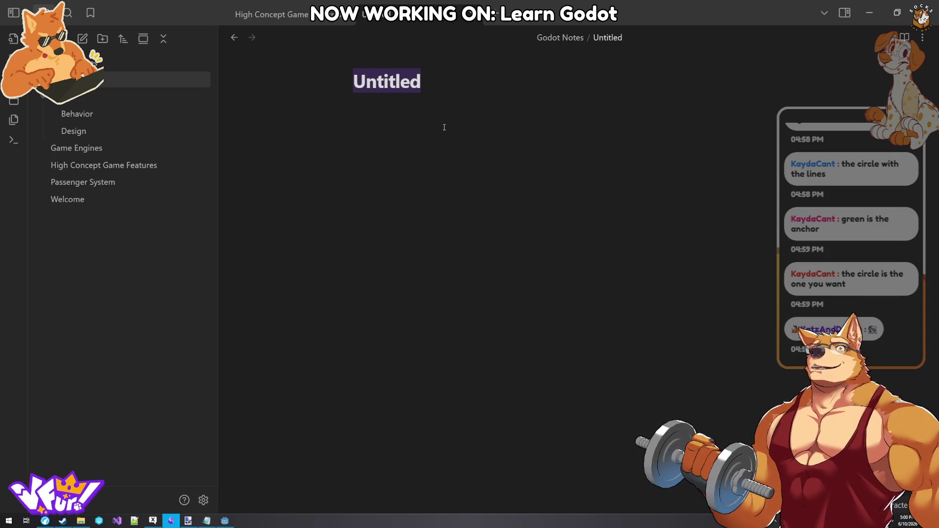
text(Viewports)
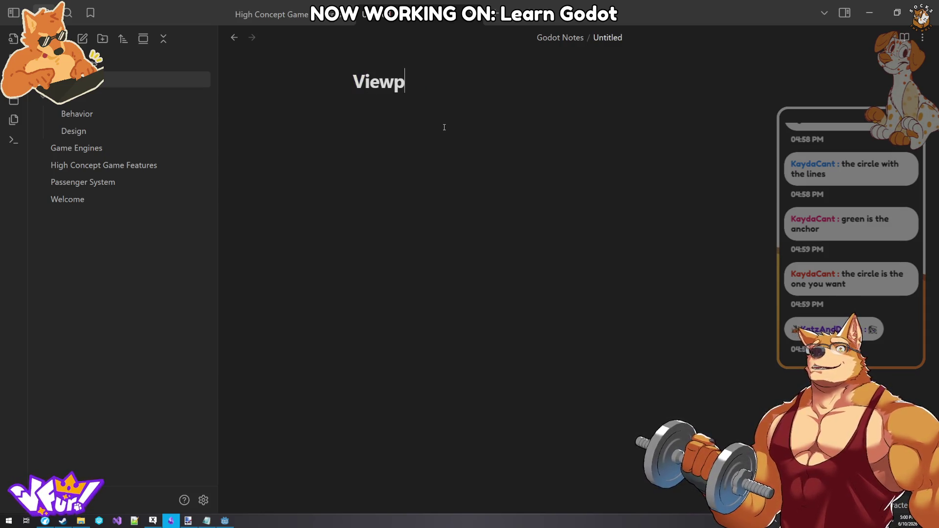
key(Return)
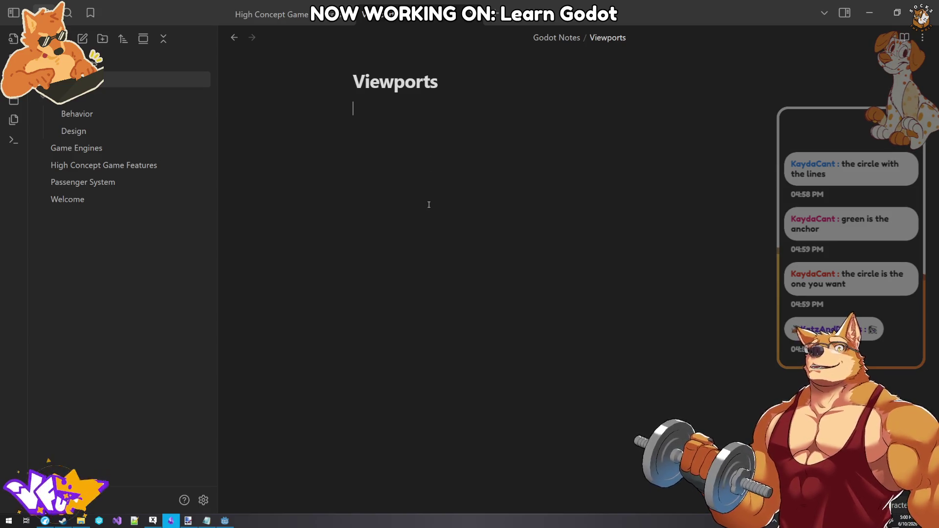
right_click(98, 79)
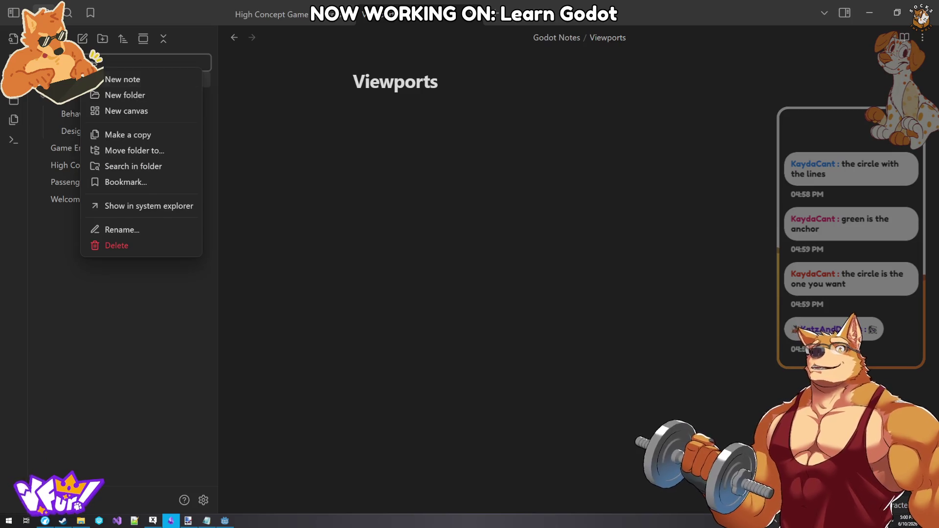
Create an Objects note in Godot Notes with a bullet likening nodes to Actors from UE.
click(111, 80)
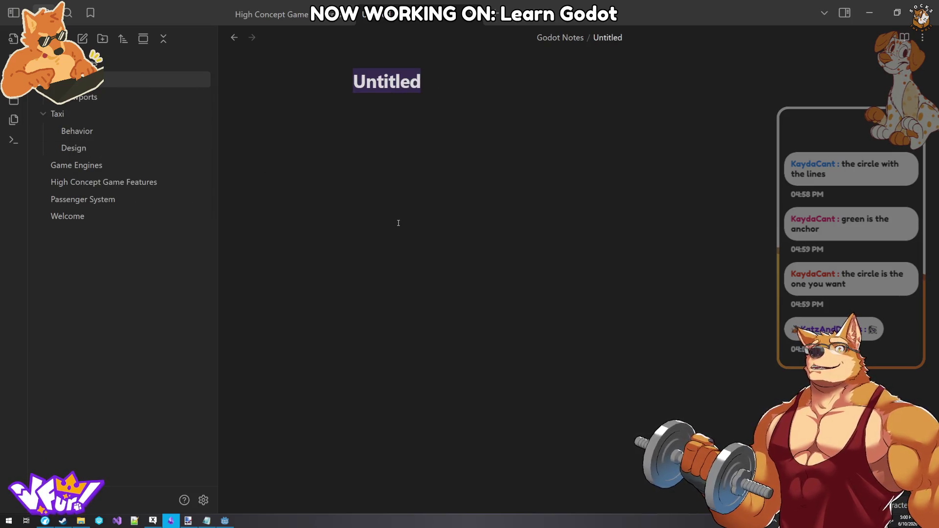
text(Objects)
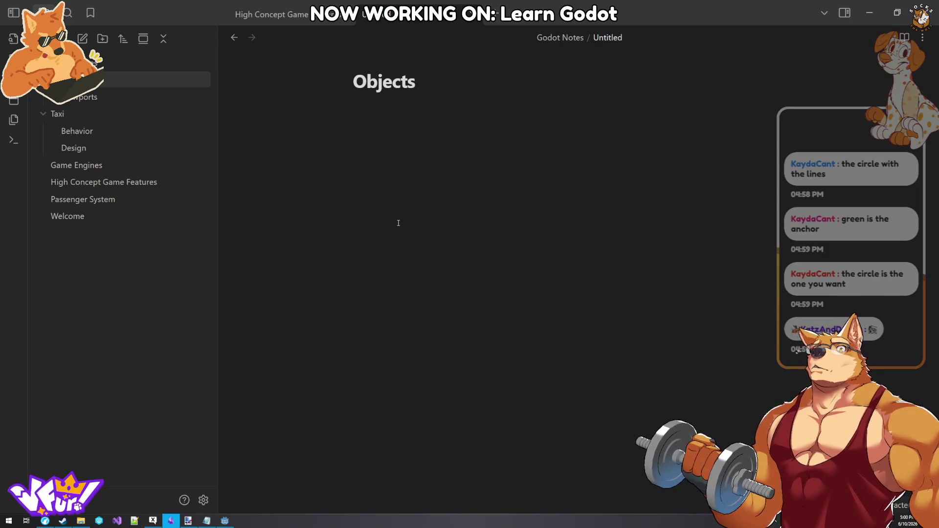
key(Return)
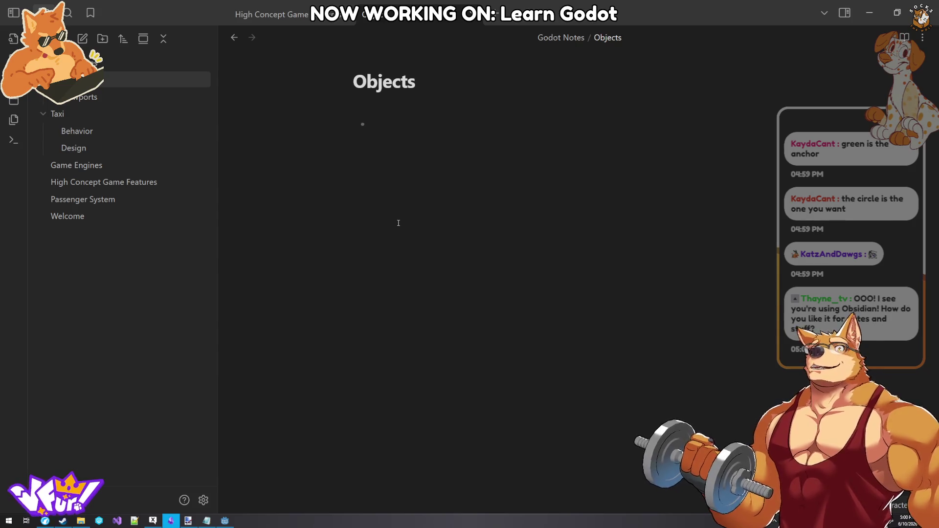
text(Everything )
text(node)
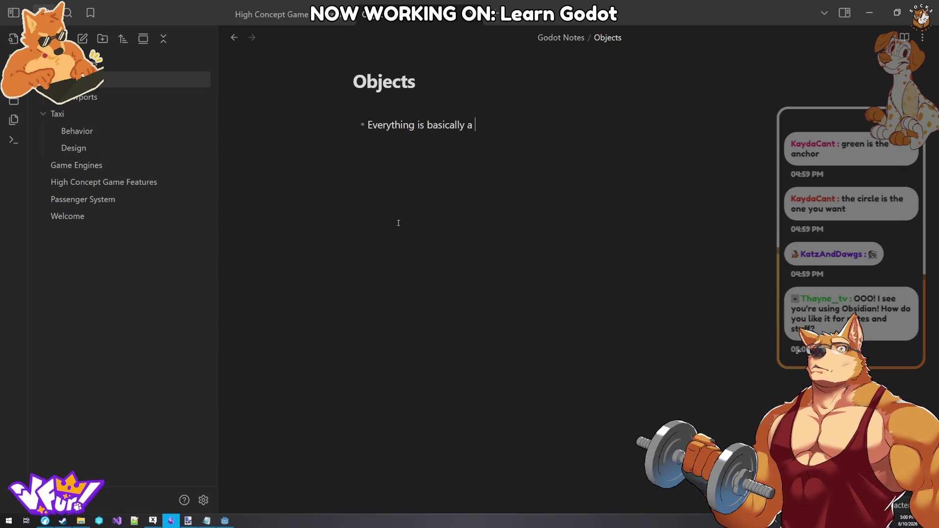
text(e, which is akin to an Acto)
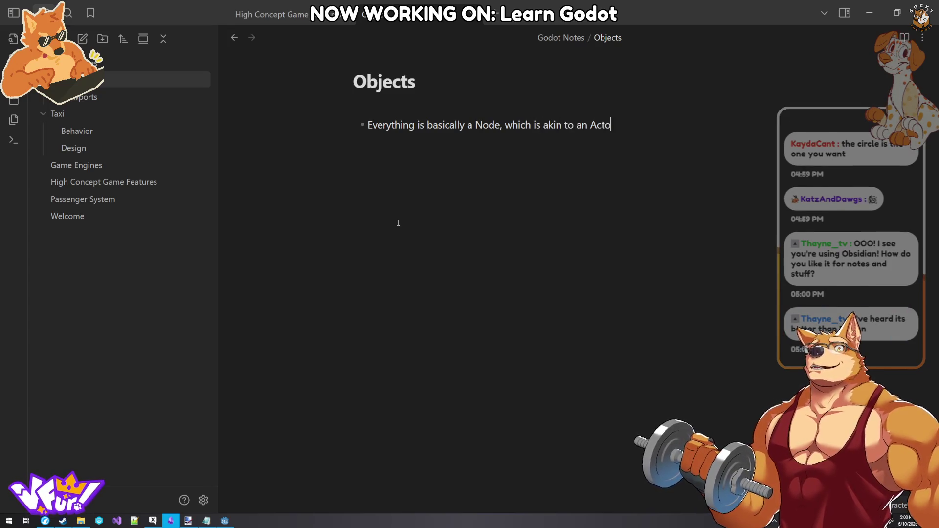
key(BackSpace)
key(BackSpace)
text(from UE)
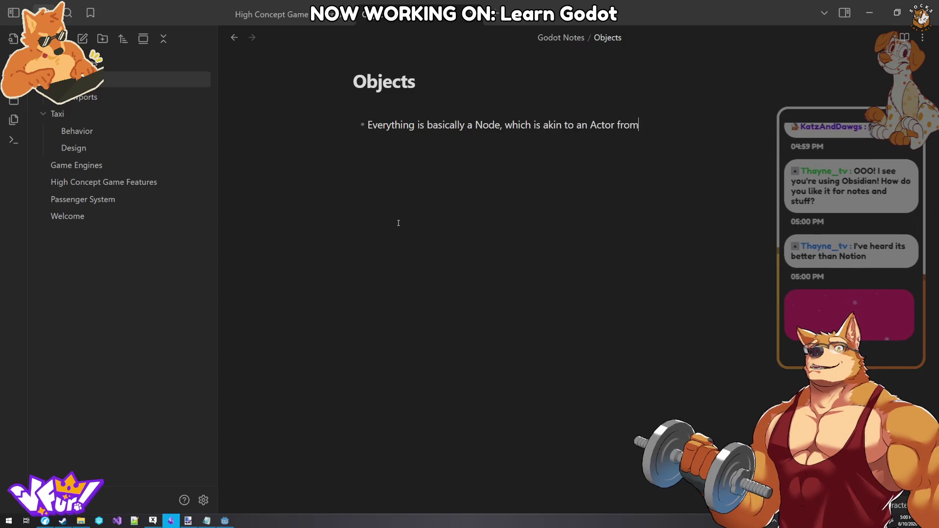
Add a bullet saying Objects abstract nodes, and retitle the note 'Game Objects'.
key(Return)
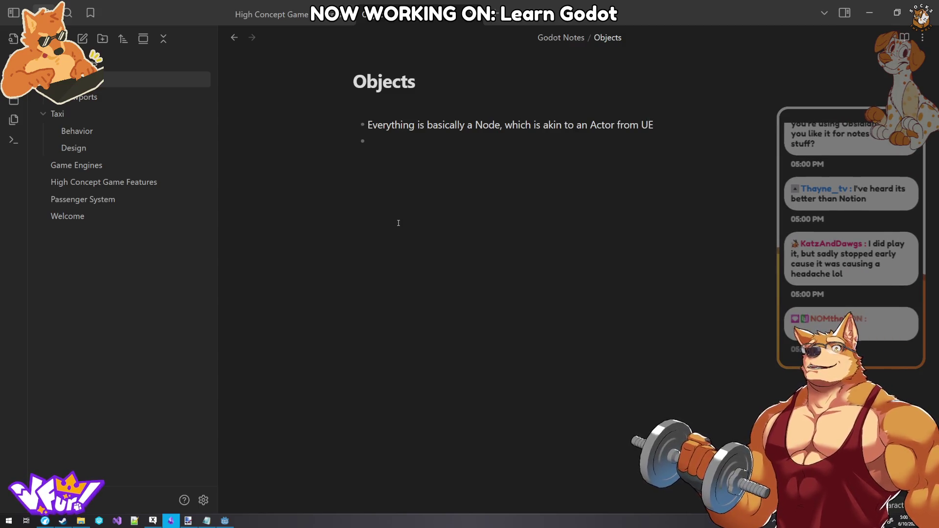
text(Objects are the )
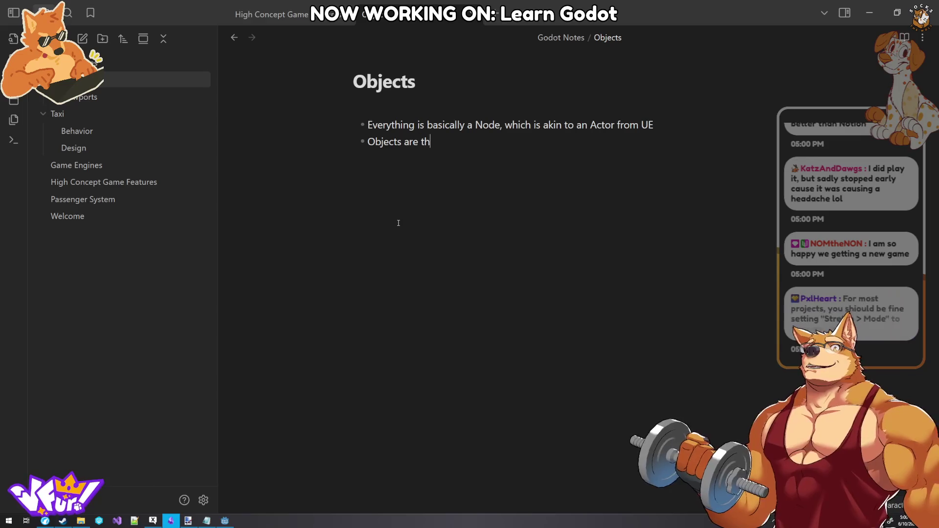
text(ction of that)
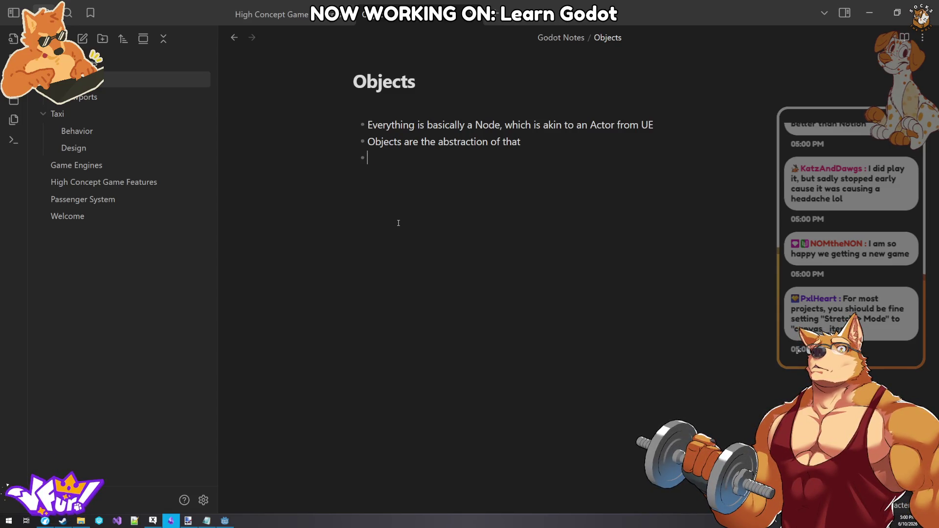
text(odes)
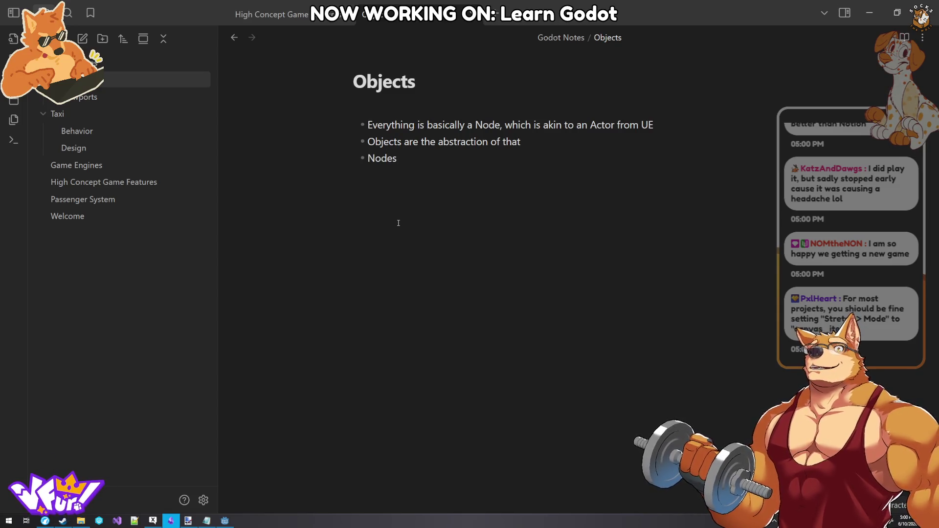
click(449, 79)
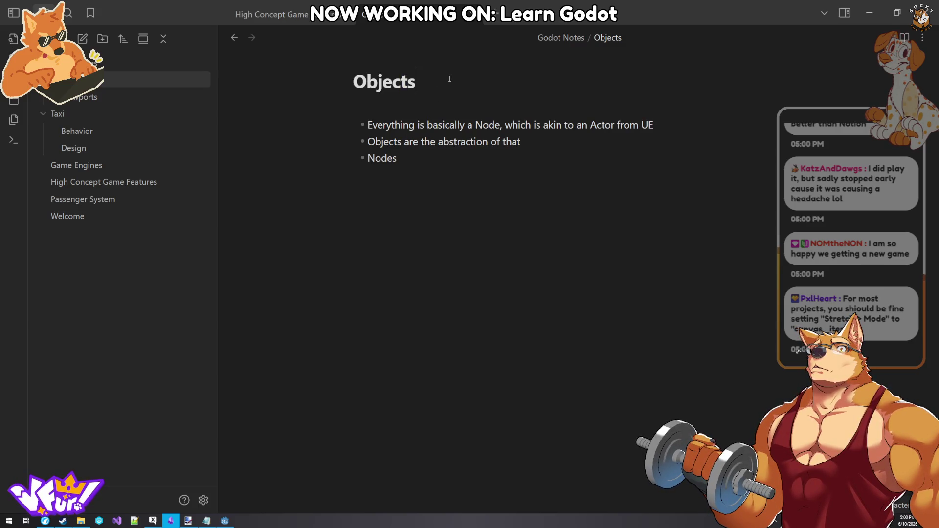
text(Game)
click(449, 159)
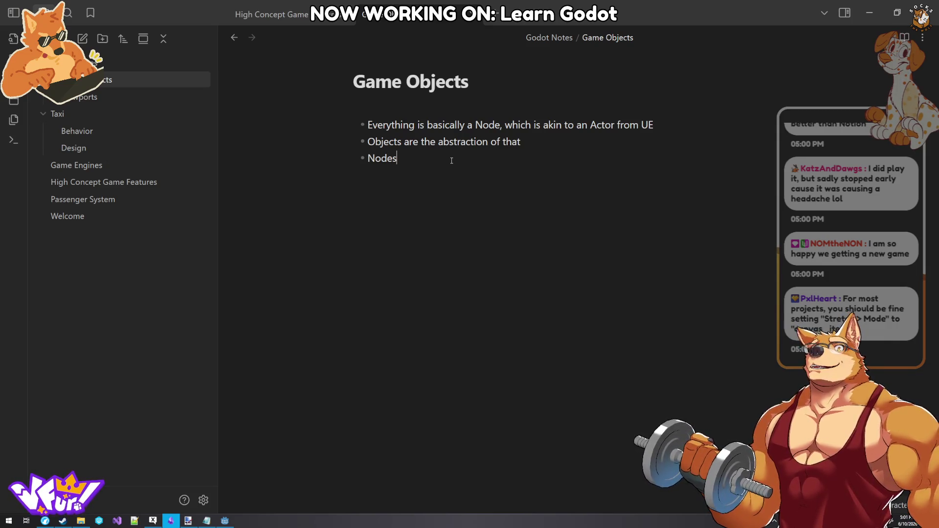
Switch to the BluePrince vault and open the Fusebox and Garage notes.
click(113, 499)
click(90, 444)
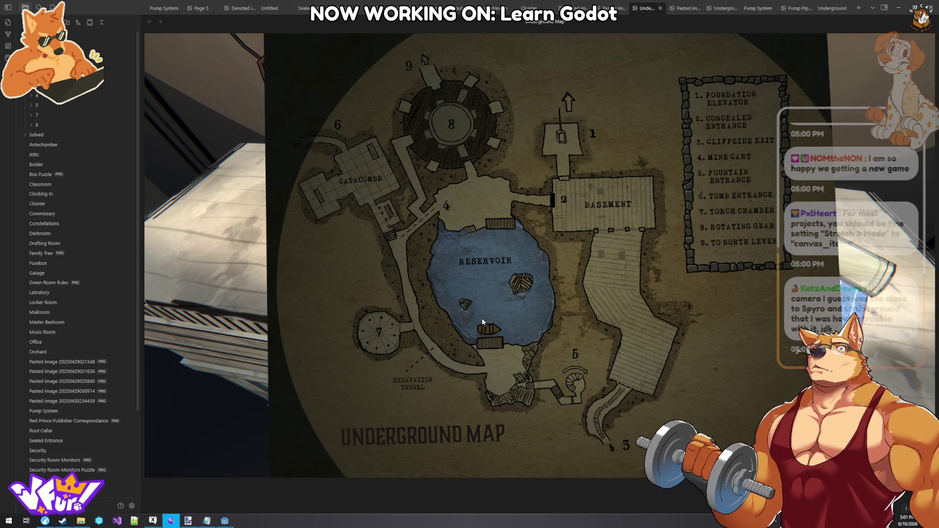
click(41, 265)
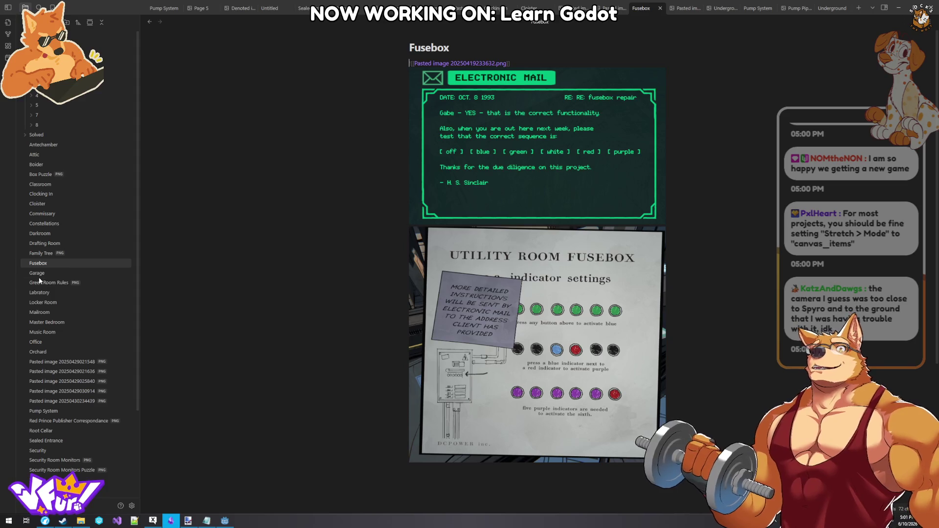
click(37, 272)
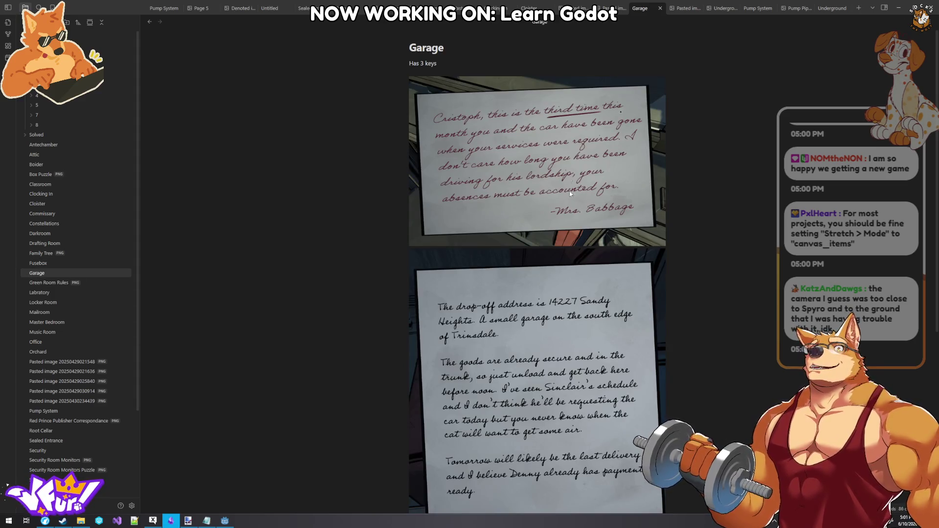
scroll(566, 202, down, 5)
scroll(566, 202, up, 5)
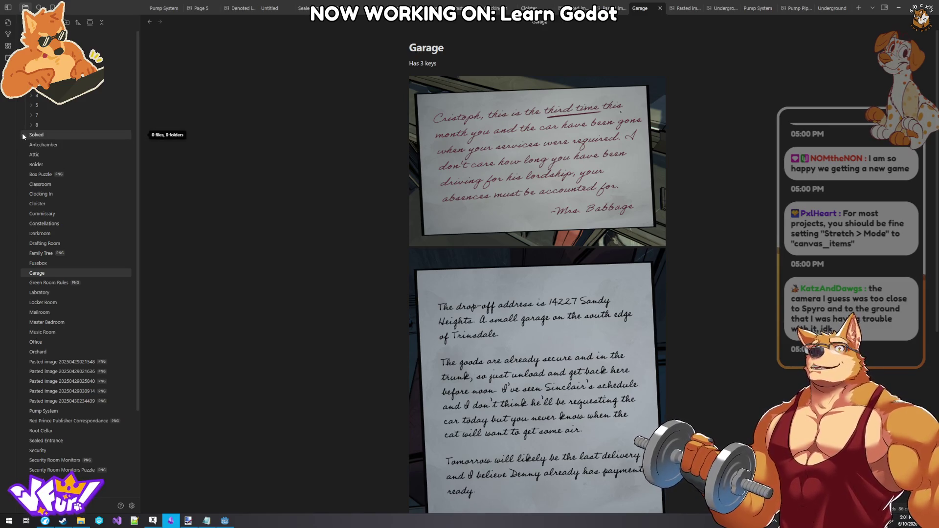
Collapse the Solved folder, read the Pump System note, then close the puzzle window.
click(24, 133)
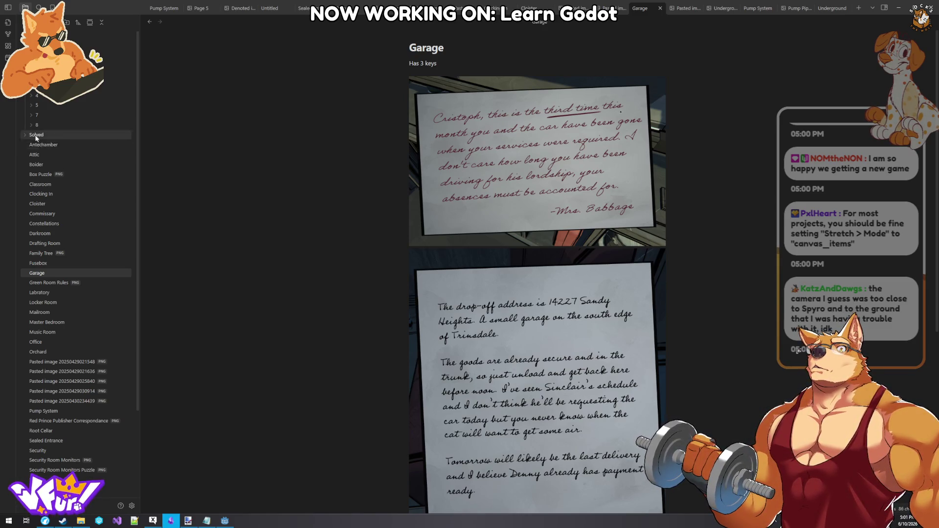
scroll(34, 133, down, 2)
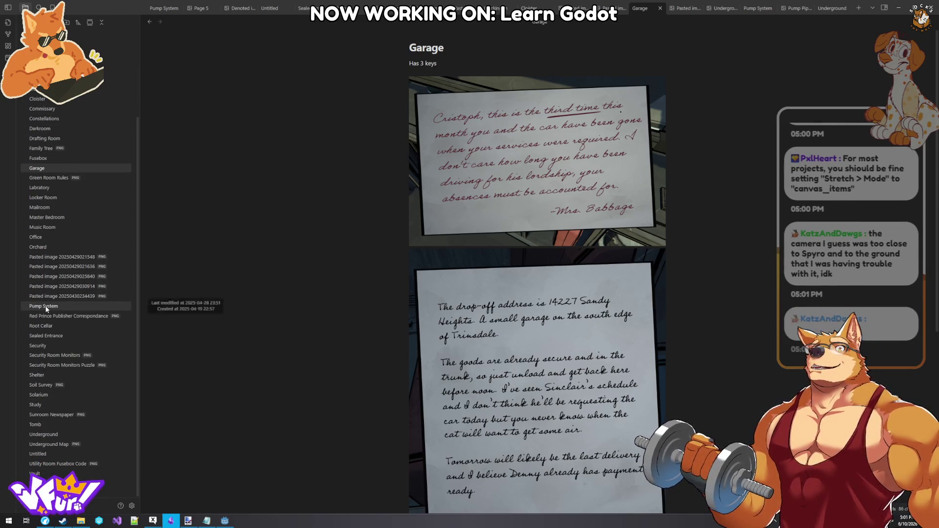
click(47, 309)
scroll(553, 228, down, 10)
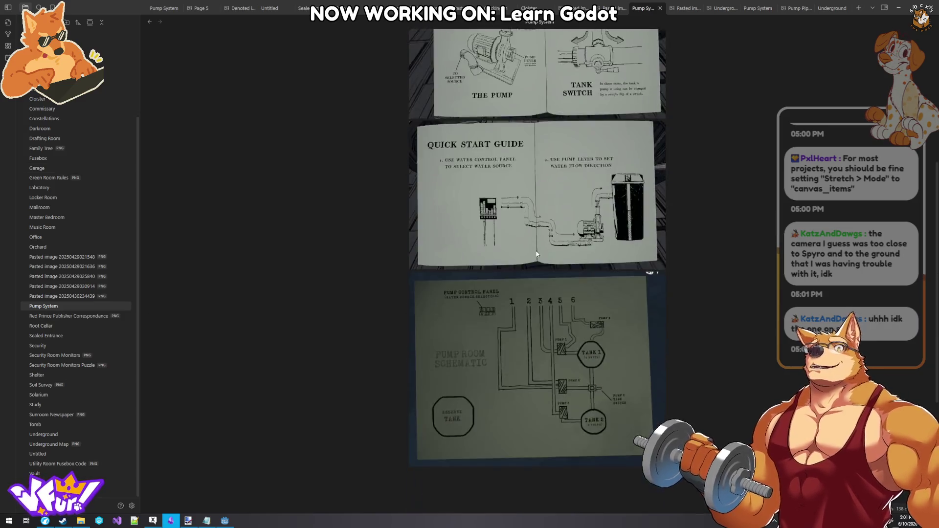
scroll(525, 289, up, 10)
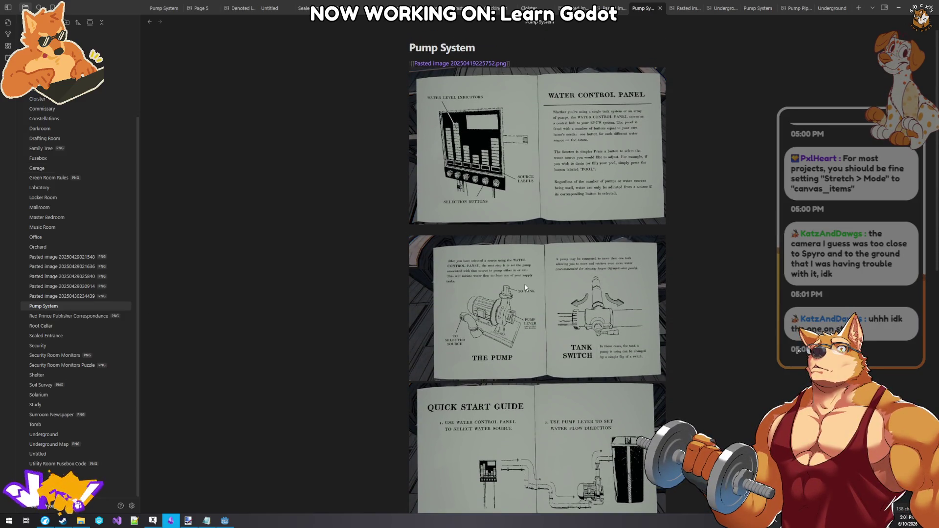
scroll(67, 104, up, 2)
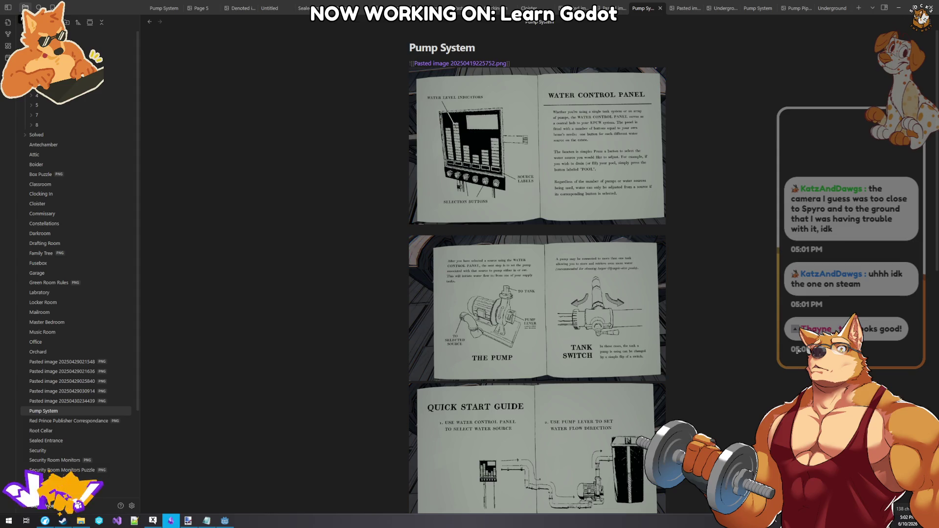
scroll(55, 146, down, 5)
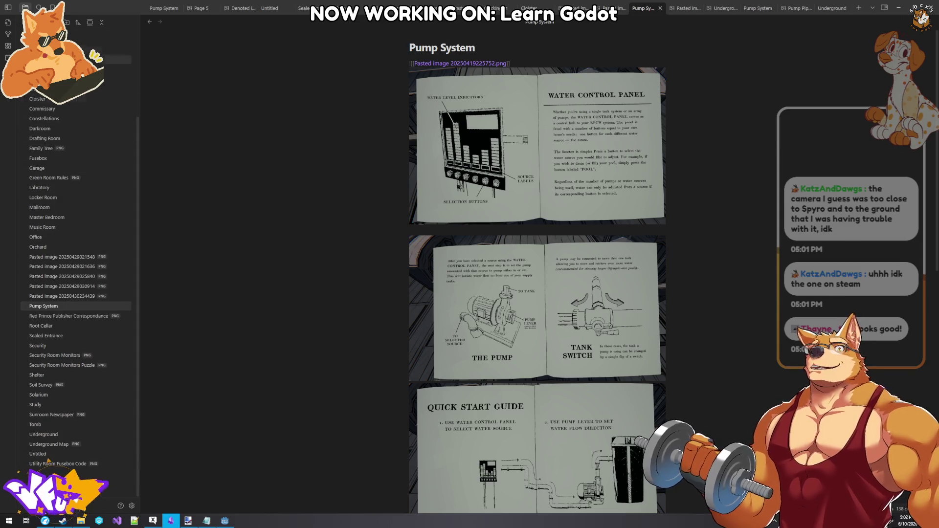
scroll(56, 343, up, 5)
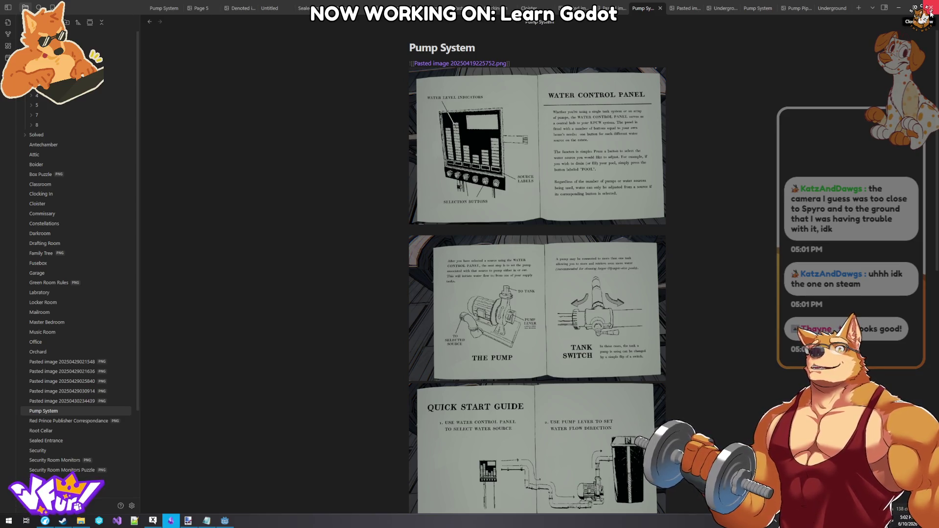
click(931, 14)
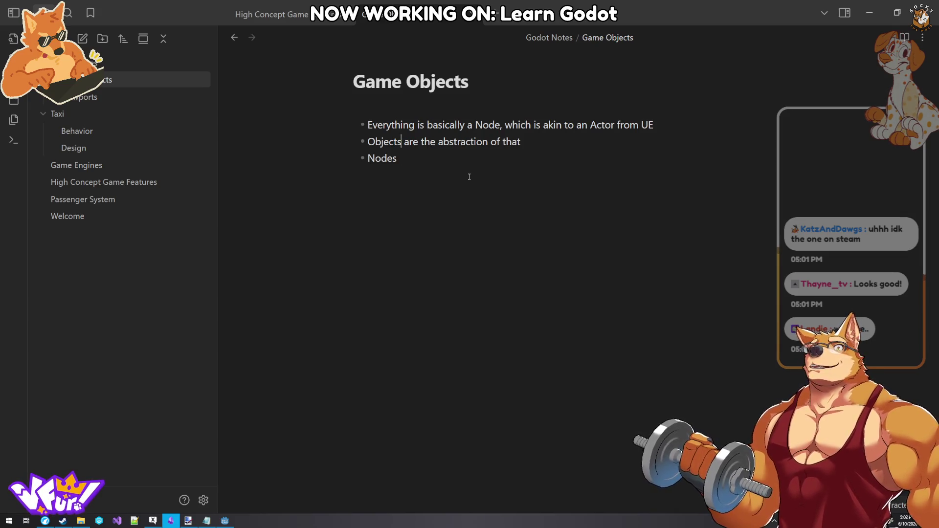
Nest the Objects bullet with (UObject) and note that Nodes' children are components, usually Nodes.
key(Tab)
text((UObject)
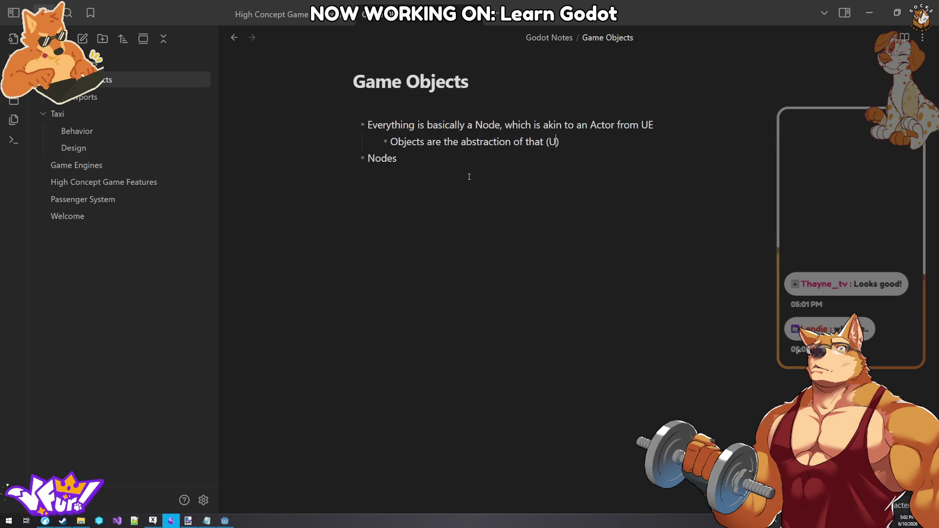
key(Down)
text(have children )
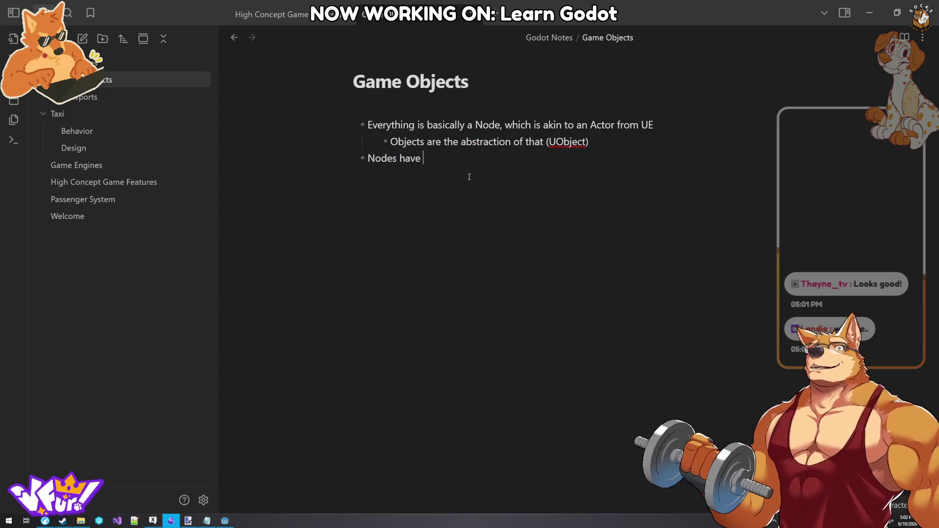
text(and those are the)
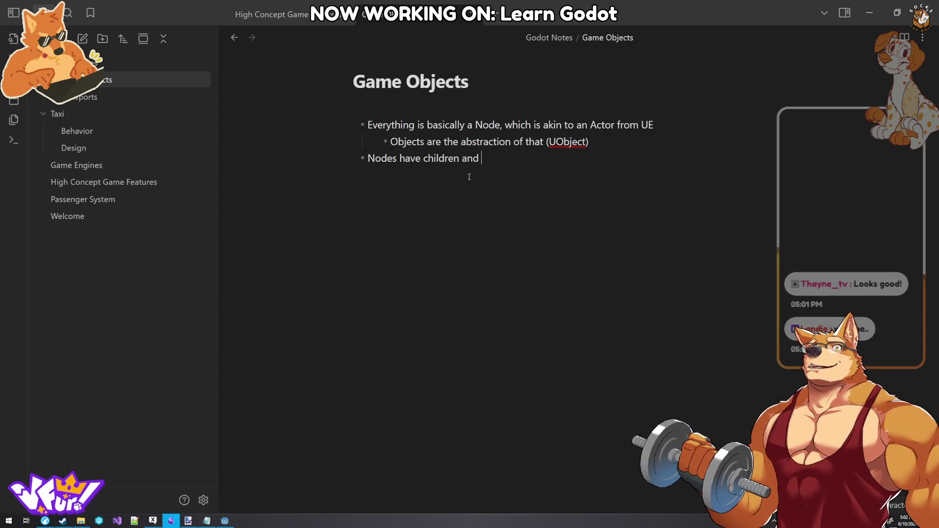
text( components of sa)
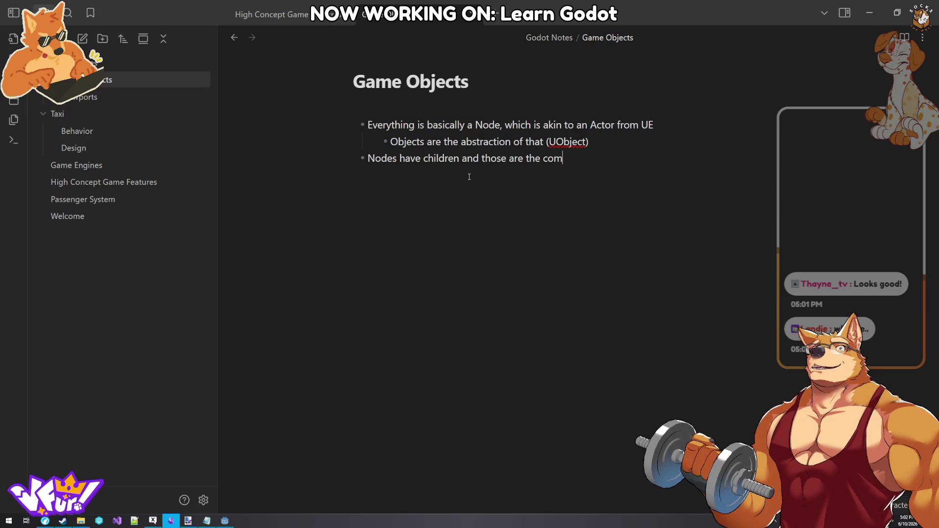
text(id )
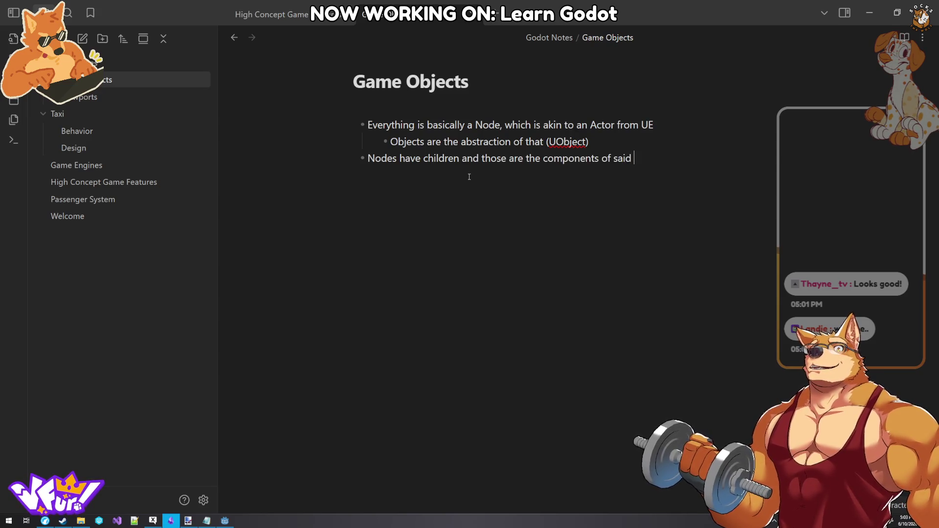
text(Node )
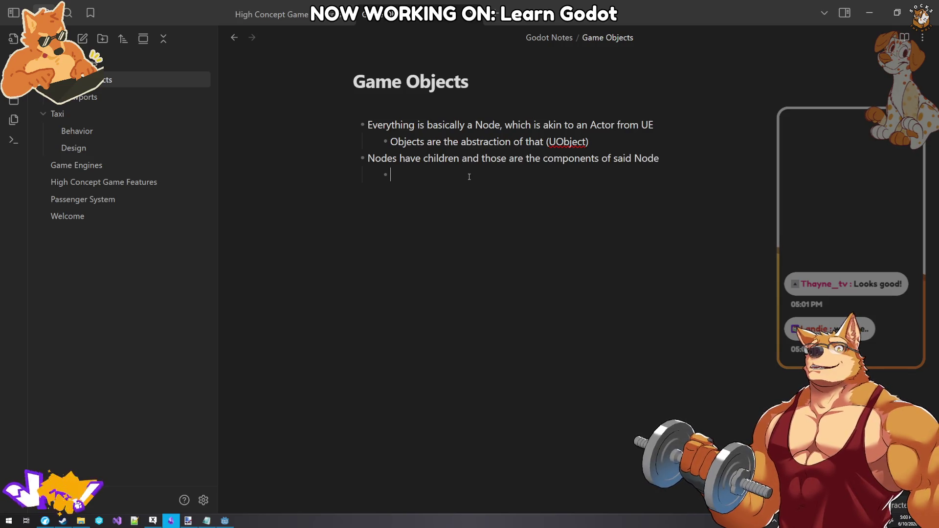
text(Children can also be Nodes)
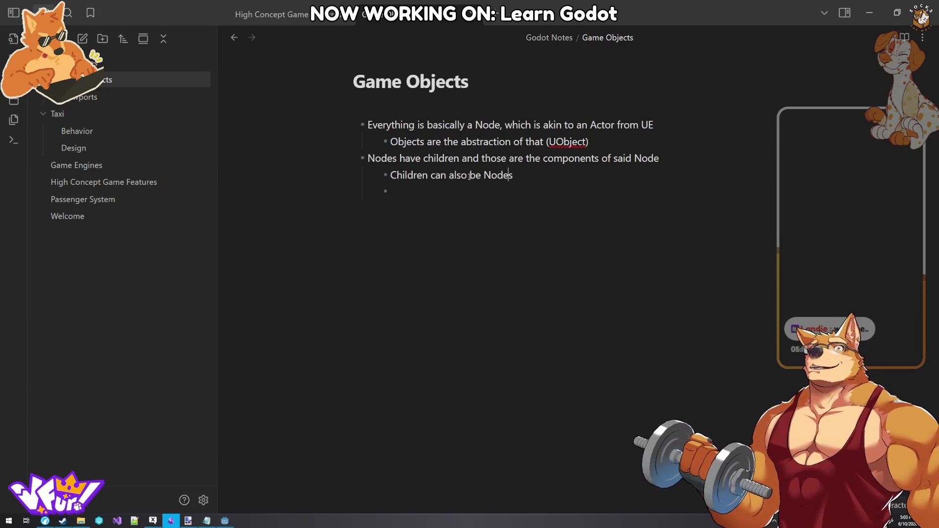
text( (usually are) )
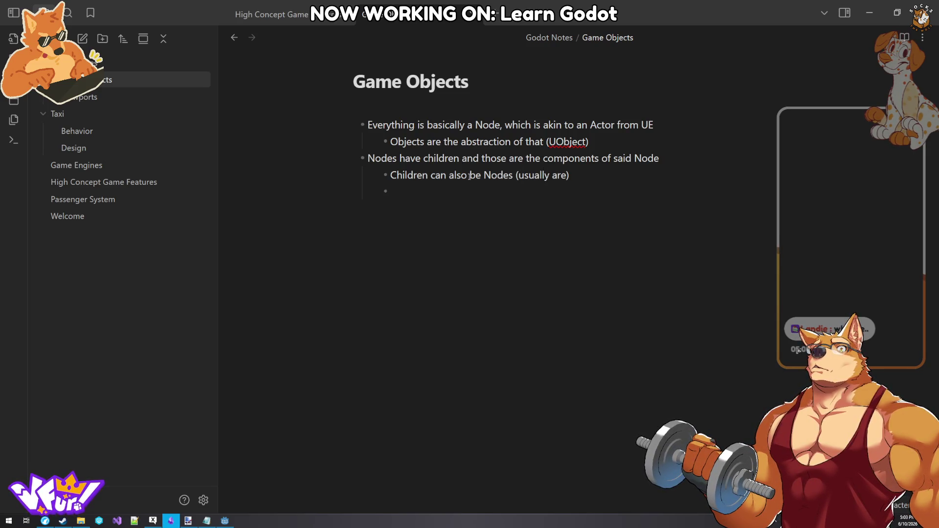
text(Obj)
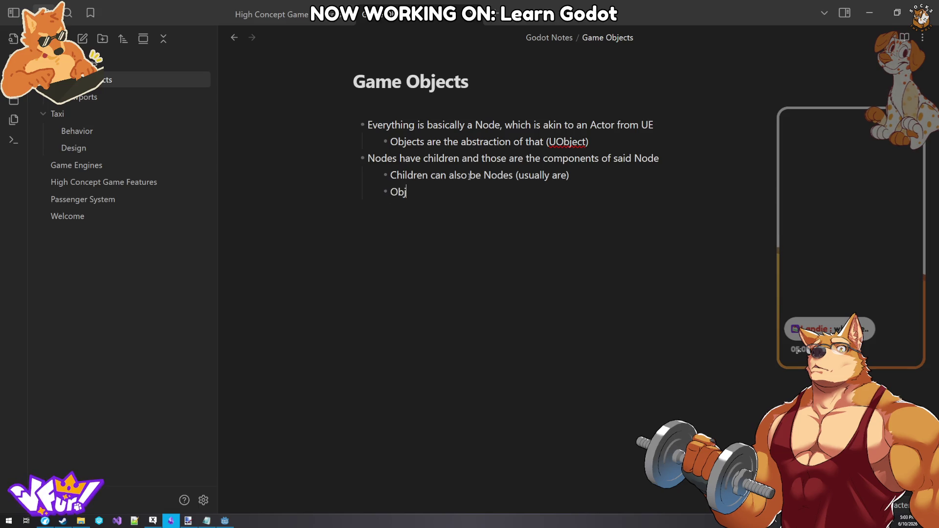
Begin an Initialization sub-bullet under the Nodes bullet.
key(BackSpace)
key(BackSpace)
key(BackSpace)
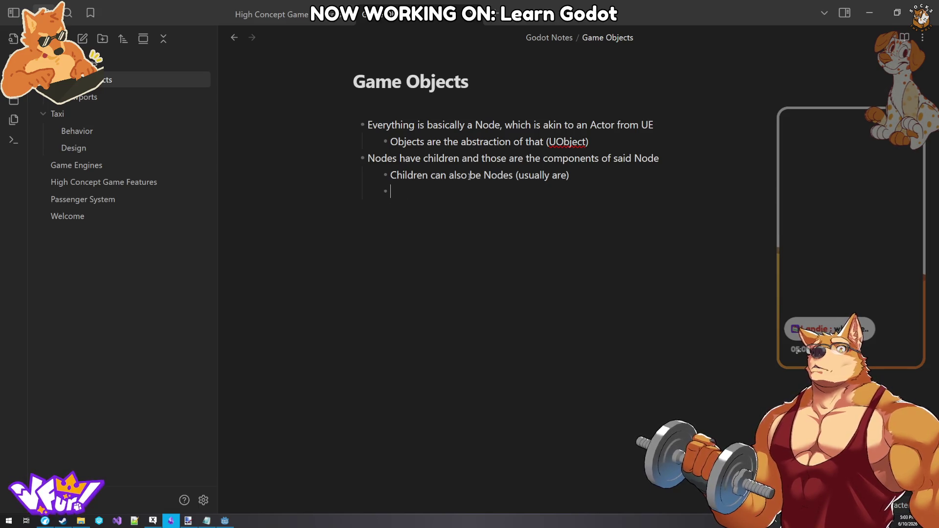
text(I)
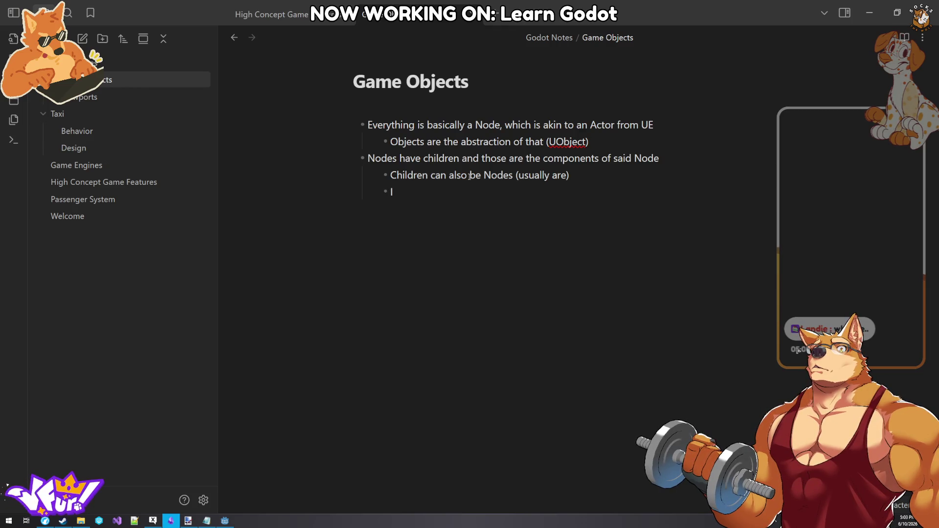
text(mag)
key(BackSpace)
key(BackSpace)
key(BackSpace)
text(nitializa)
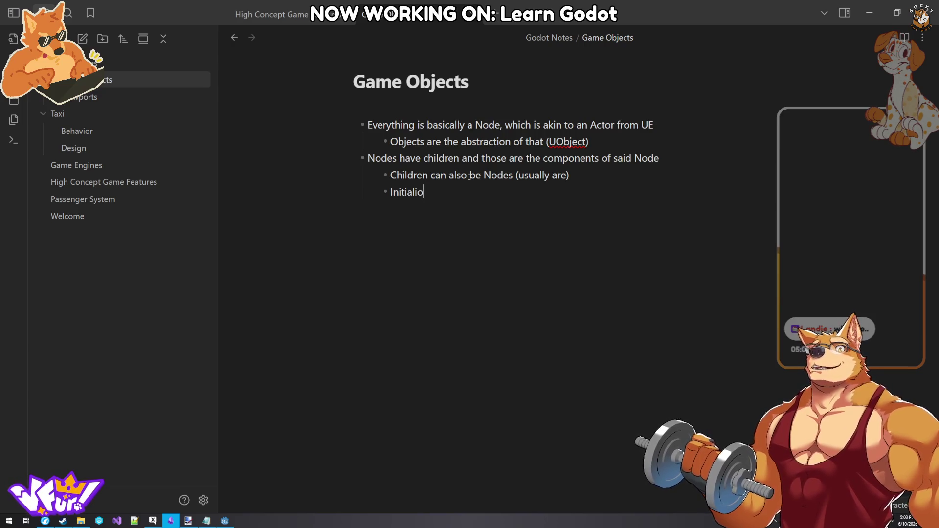
text(tion)
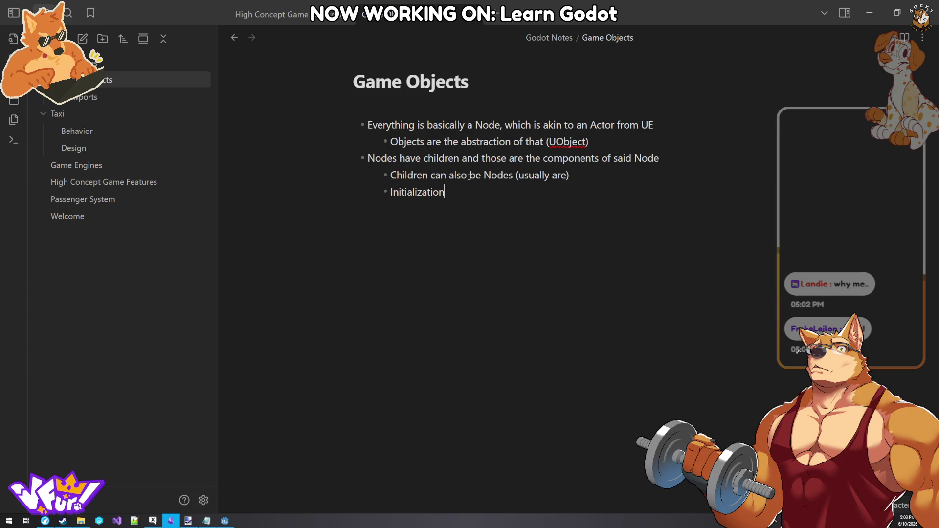
Replace the Initialization line with a top-level bullet 'Nodes can be constructed(??)'.
key(BackSpace)
key(BackSpace)
key(BackSpace)
key(BackSpace)
key(BackSpace)
key(BackSpace)
key(BackSpace)
text(*)
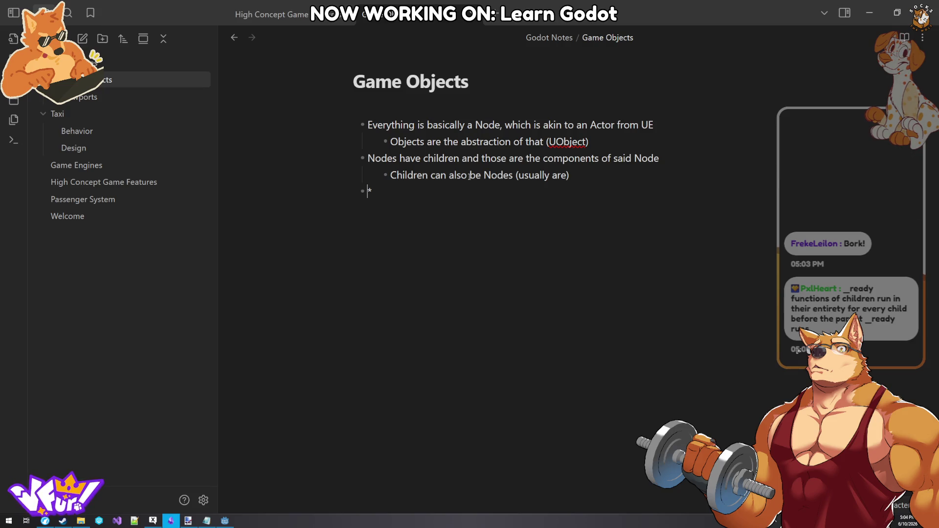
key(BackSpace)
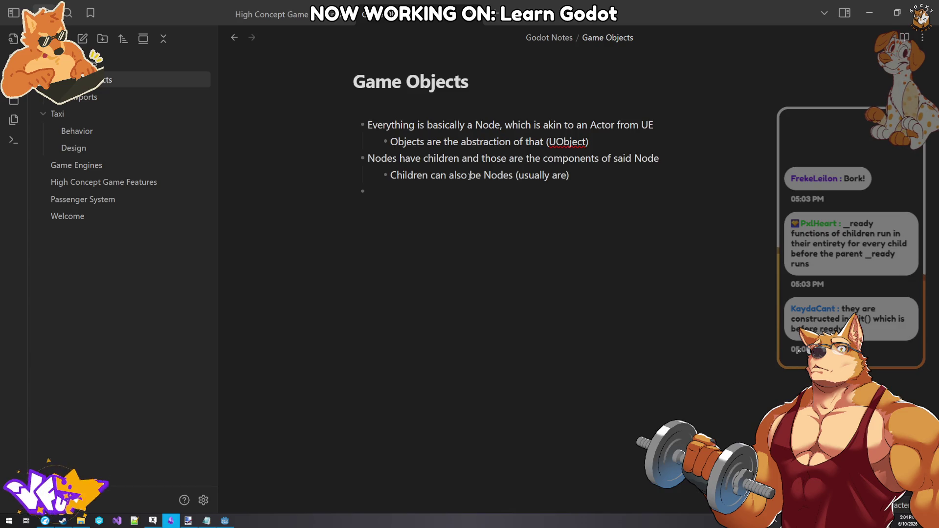
key(Return)
key(Down)
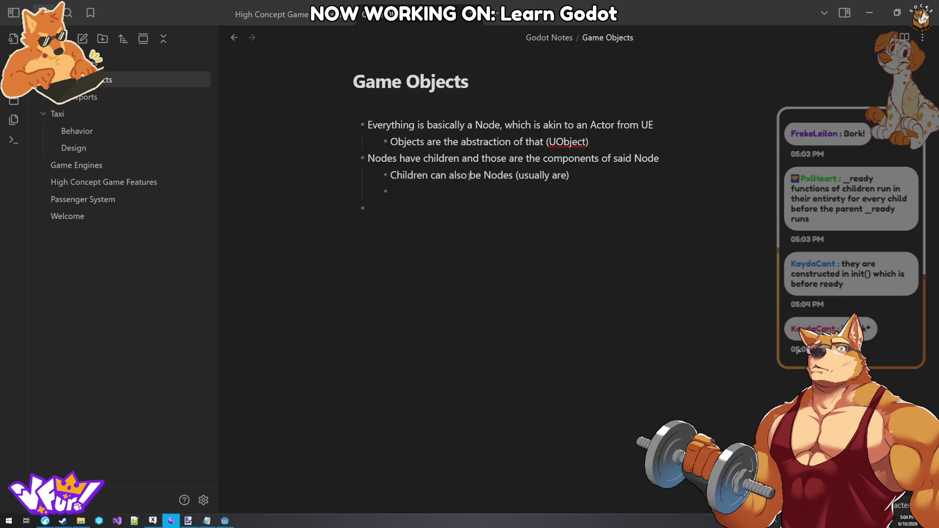
text(Nodes )
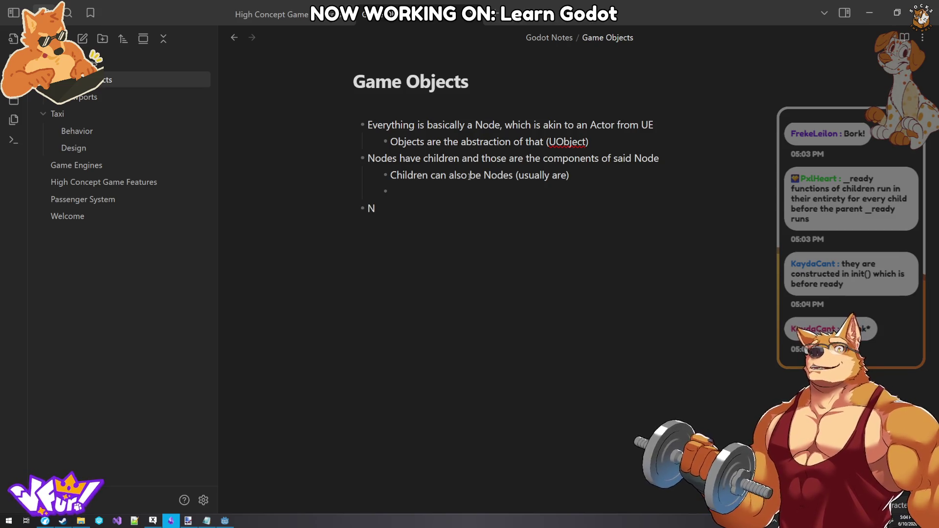
text(can be constructed??)
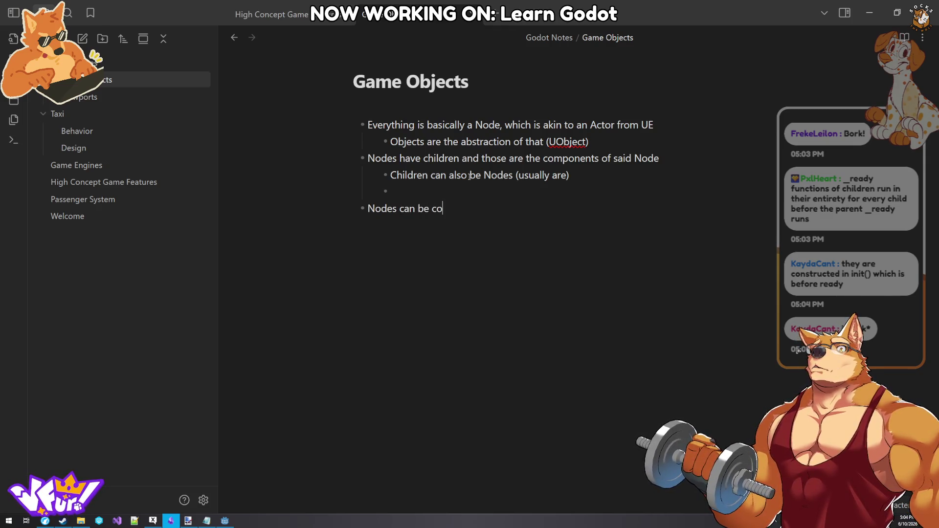
key(shift+Left)
key(shift+Left)
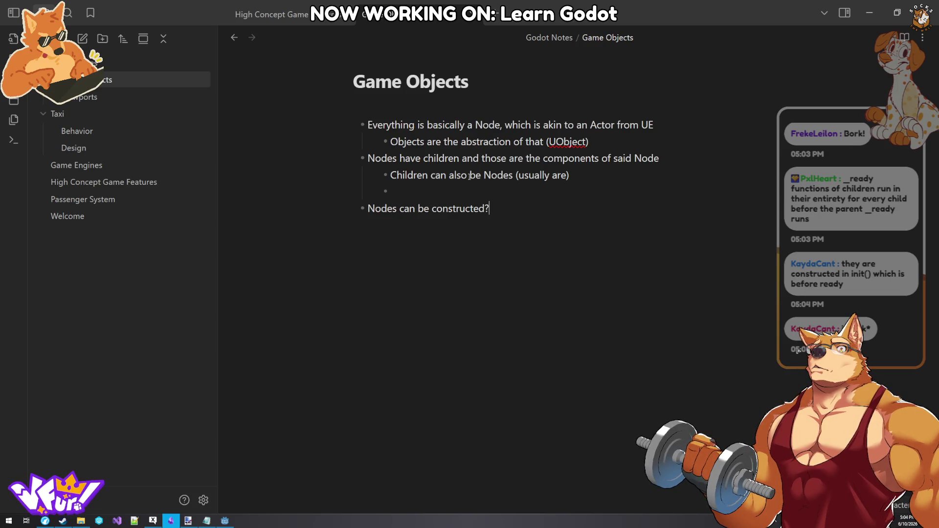
text(()
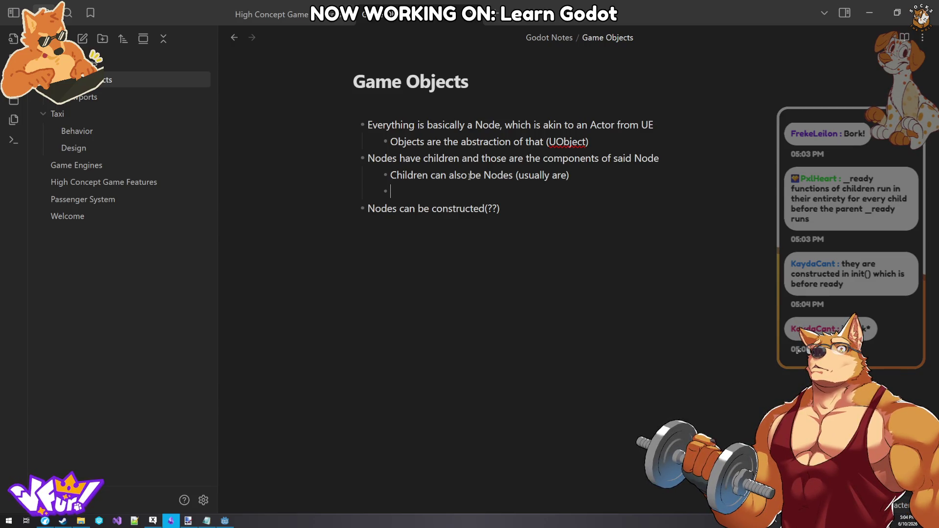
Add the sub-bullet 'Children will initialize (the _ready function) before the parents'.
text(Children will initialze)
key(BackSpace)
text(ize ())
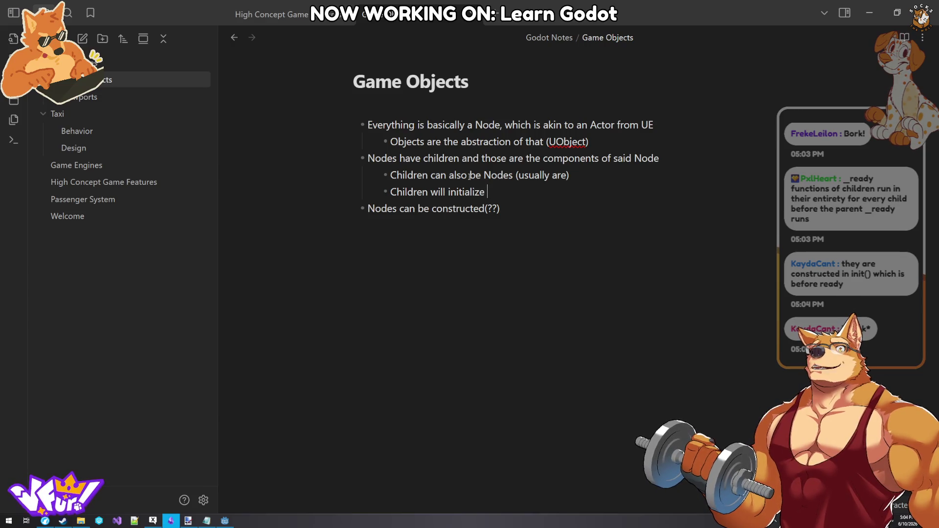
text(the _ready)
text(function)
key(BackSpace)
key(BackSpace)
key(BackSpace)
key(BackSpace)
key(Left)
text(`)
key(Right)
text(`)
key(Delete)
key(ctrl+z)
key(ctrl+z)
key(ctrl+z)
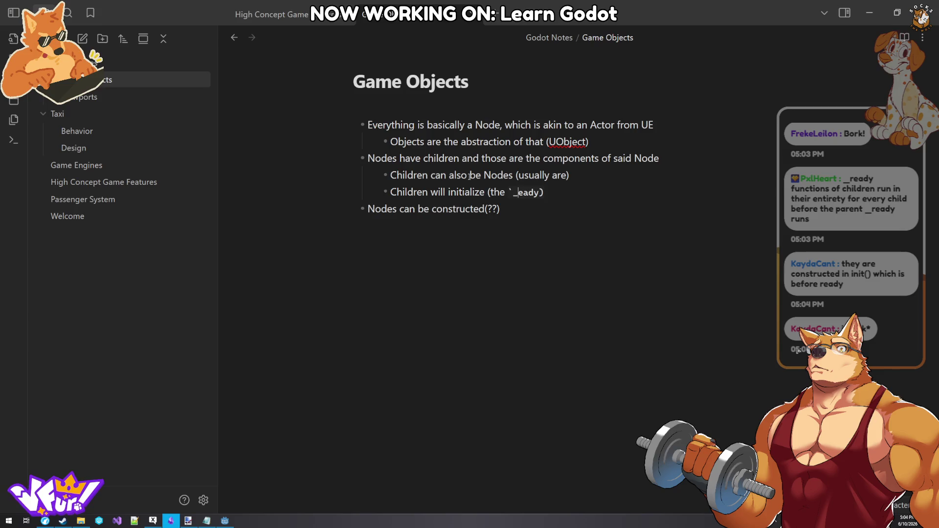
text(\)
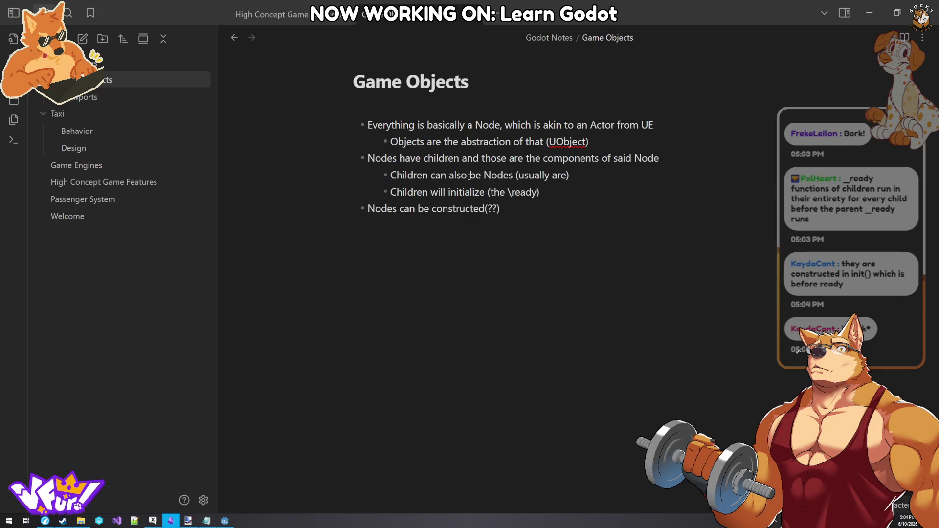
text(_ready)
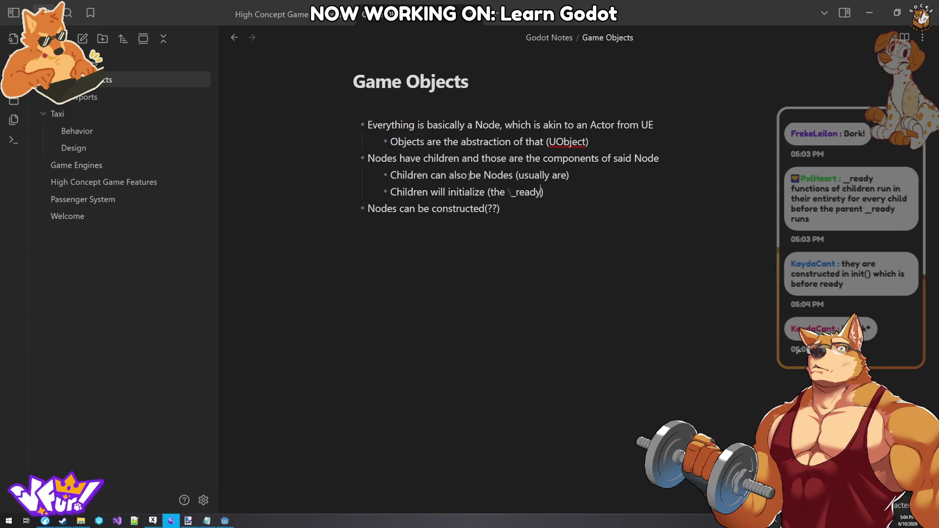
text( function))
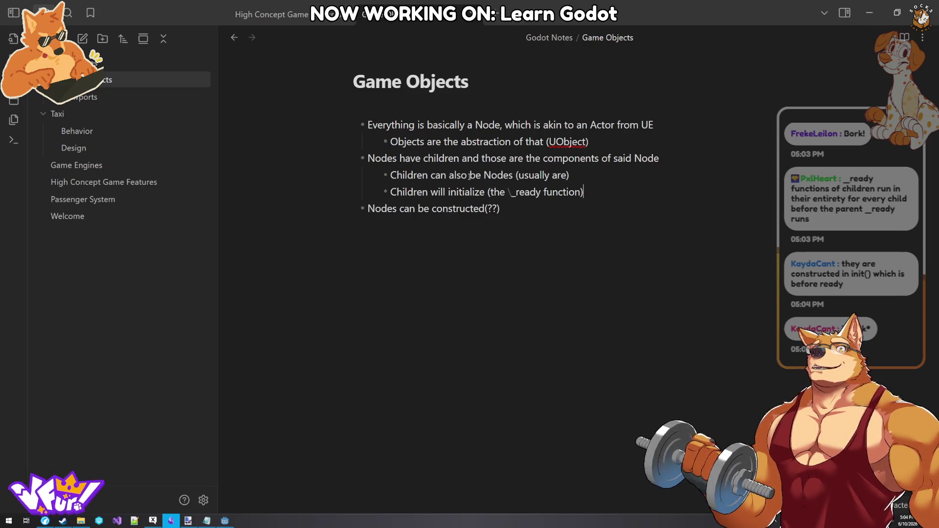
text( before the parents)
key(Return)
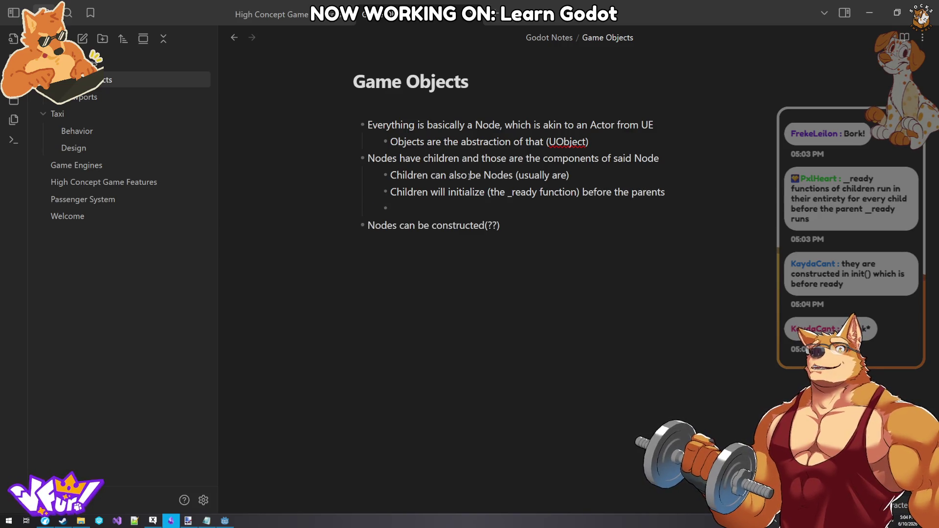
click(224, 520)
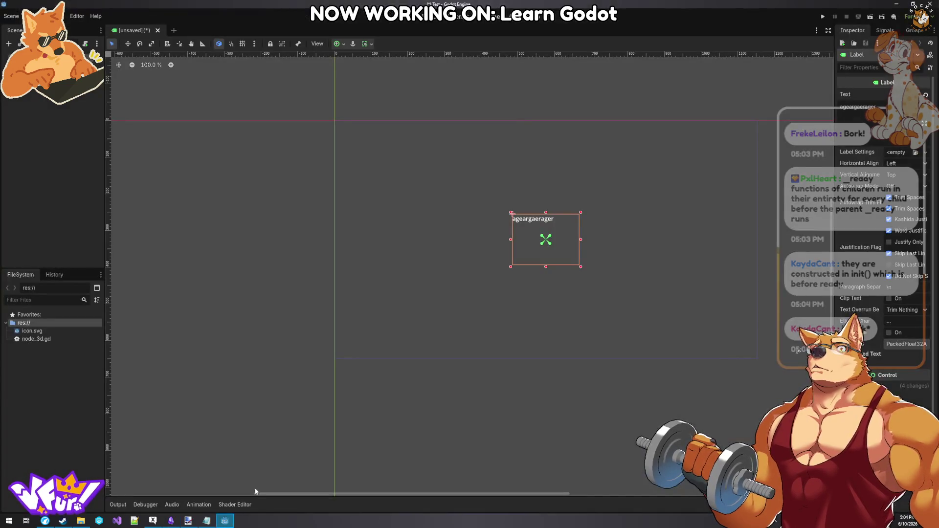
Attach a new res://label.gd script with the default template to the Label node.
right_click(27, 60)
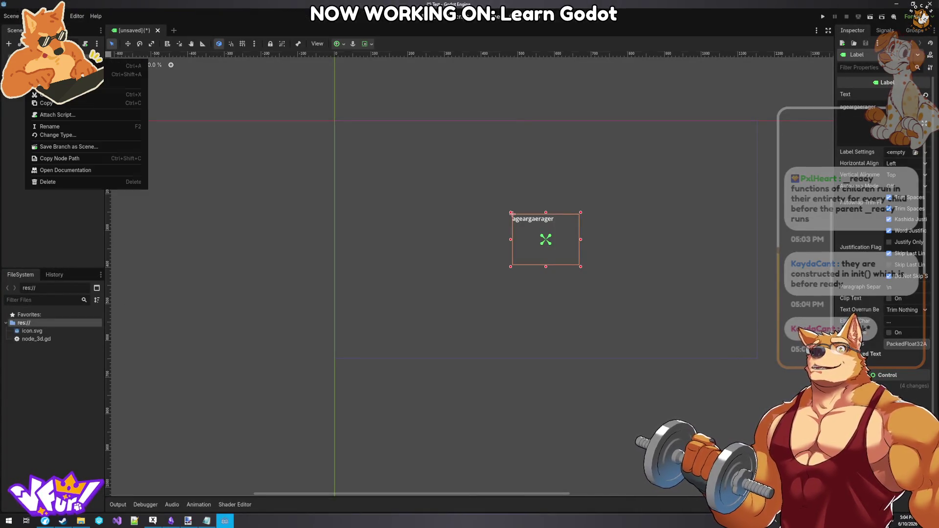
click(81, 115)
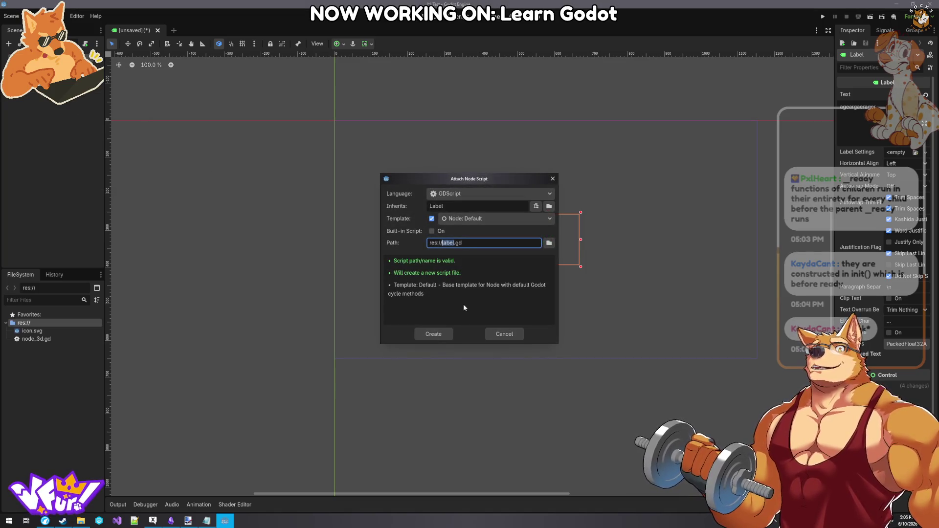
click(434, 335)
click(283, 141)
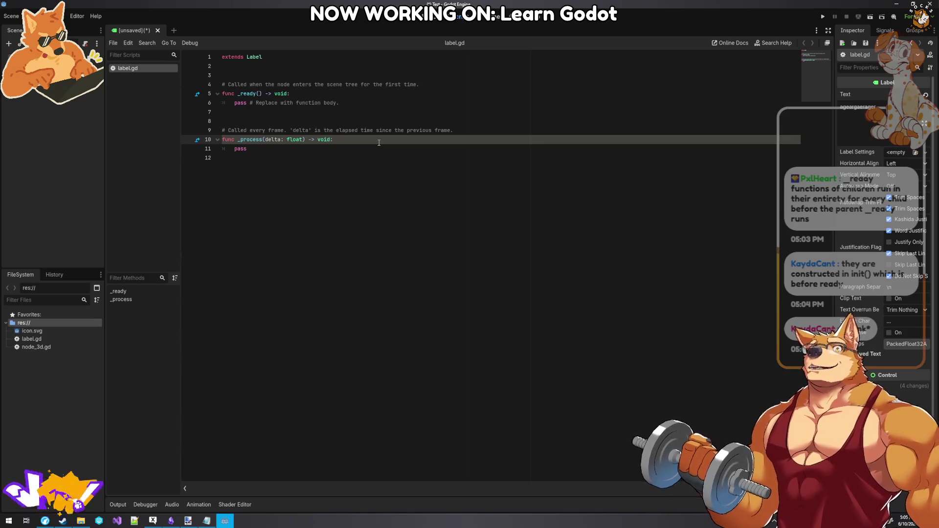
Declare var butt = 0 on line 3 of label.gd.
click(320, 74)
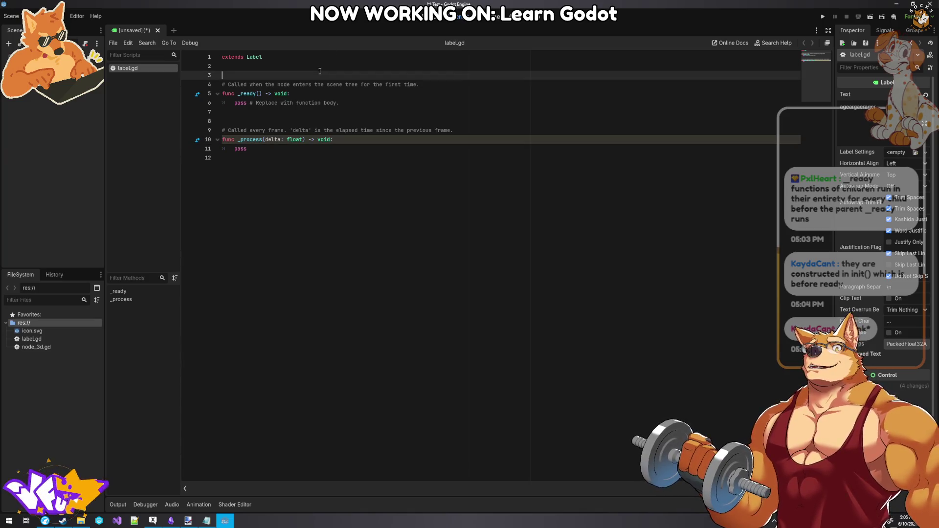
text(var )
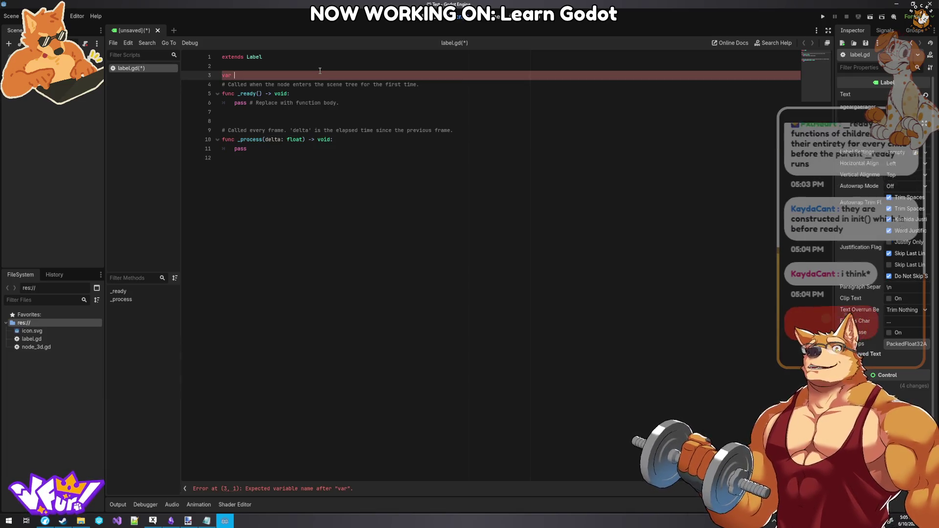
text(butt = 0)
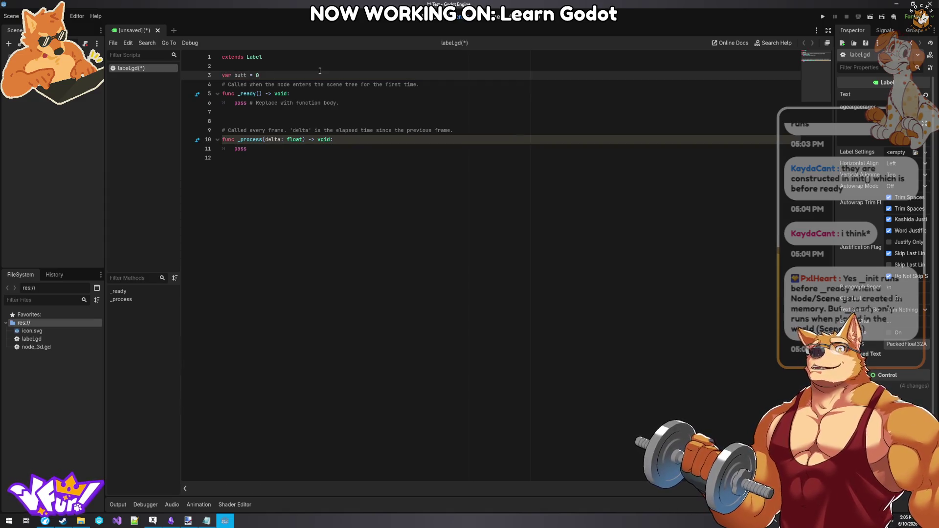
key(Return)
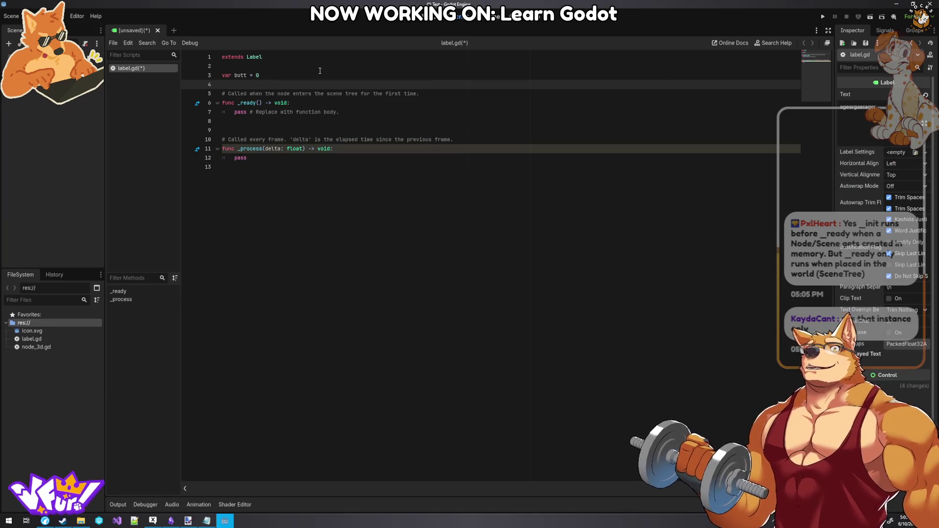
Add butt += 1 as the first line inside _process.
key(Down)
key(Down)
key(Down)
key(Up)
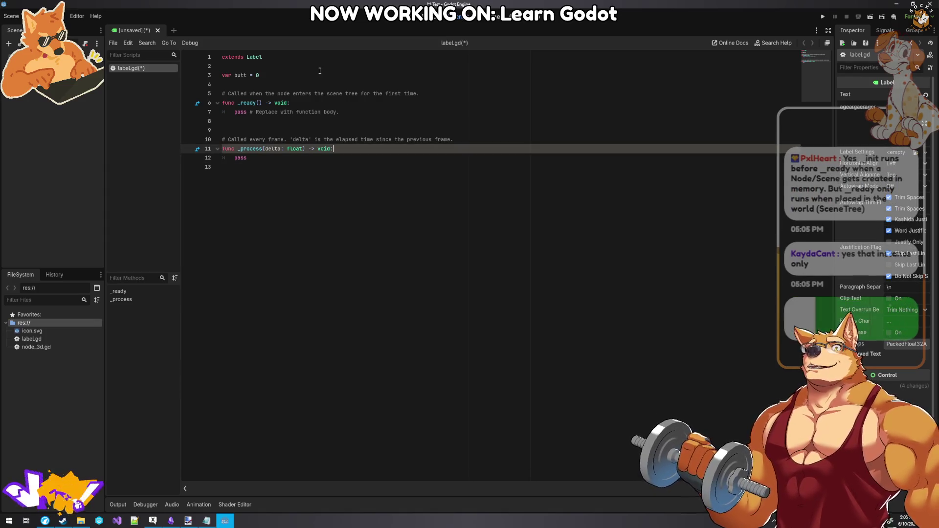
key(End)
key(Return)
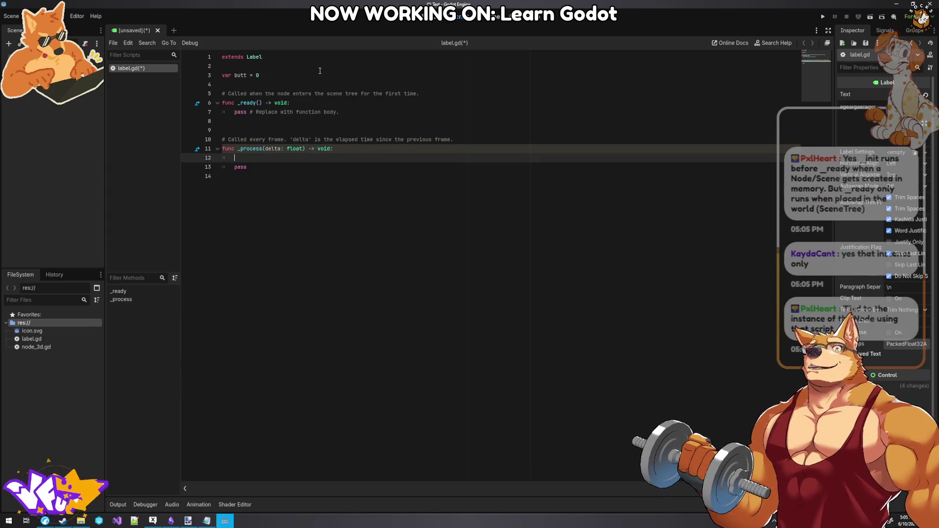
text(butt += 1)
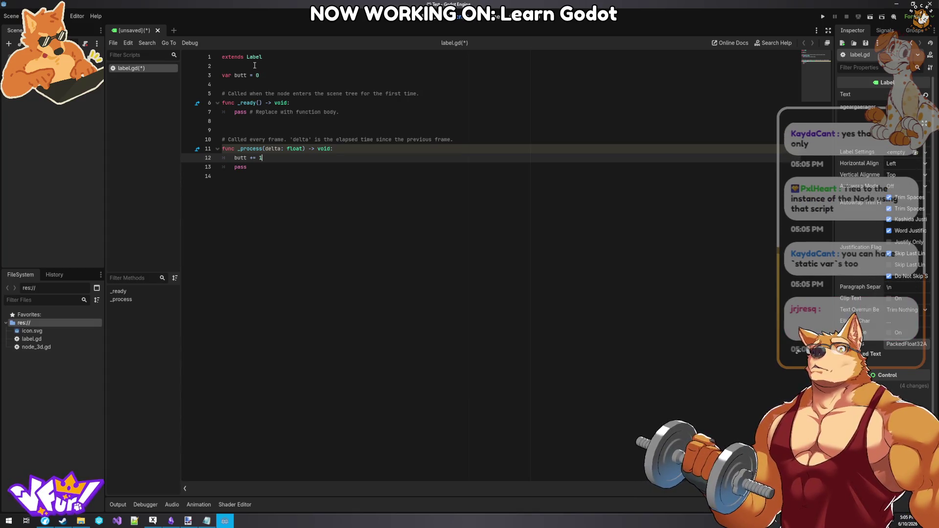
drag(247, 73, 234, 73)
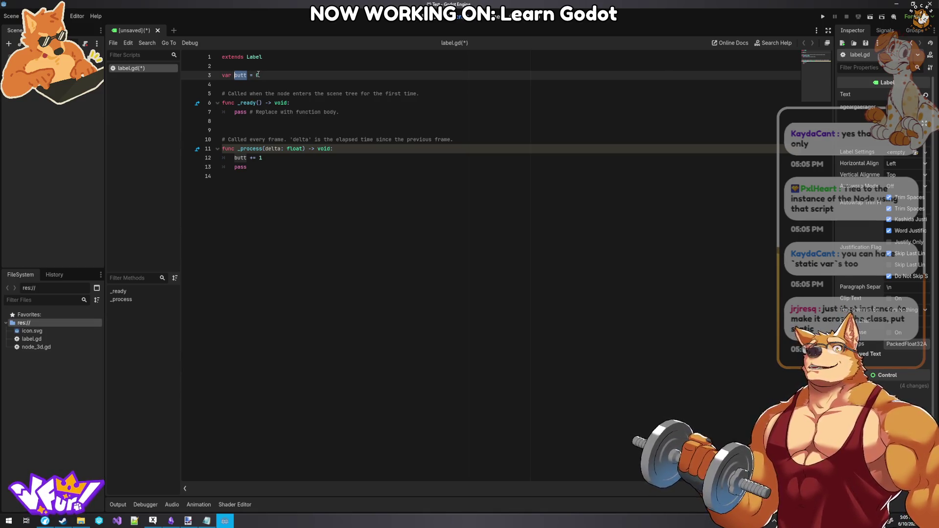
click(276, 75)
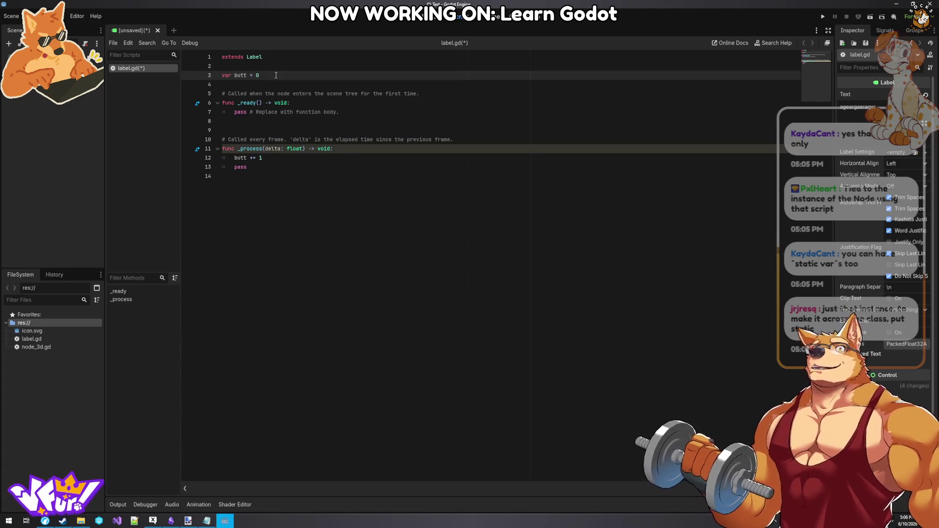
key(Return)
Declare static var newbutt = 1 below the butt counter, dropping a duplicate newbutt line.
text(static var )
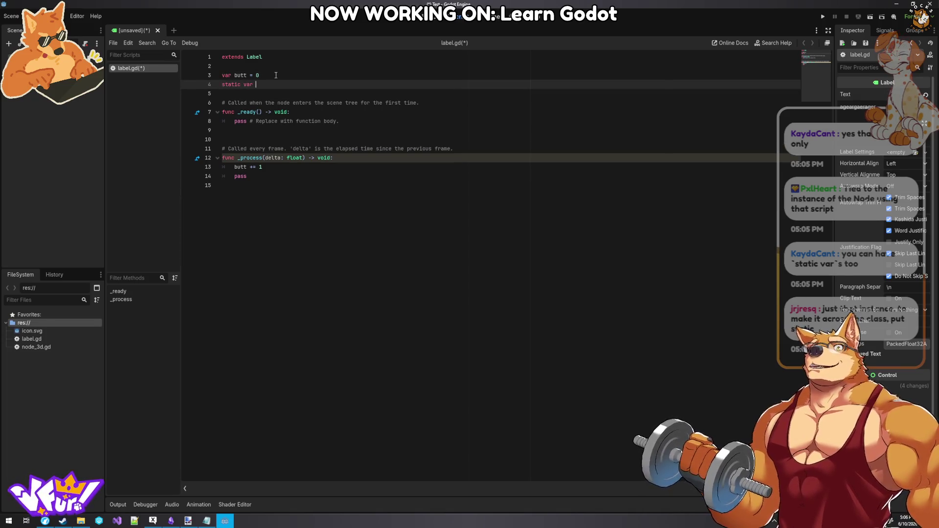
text(newbutt )
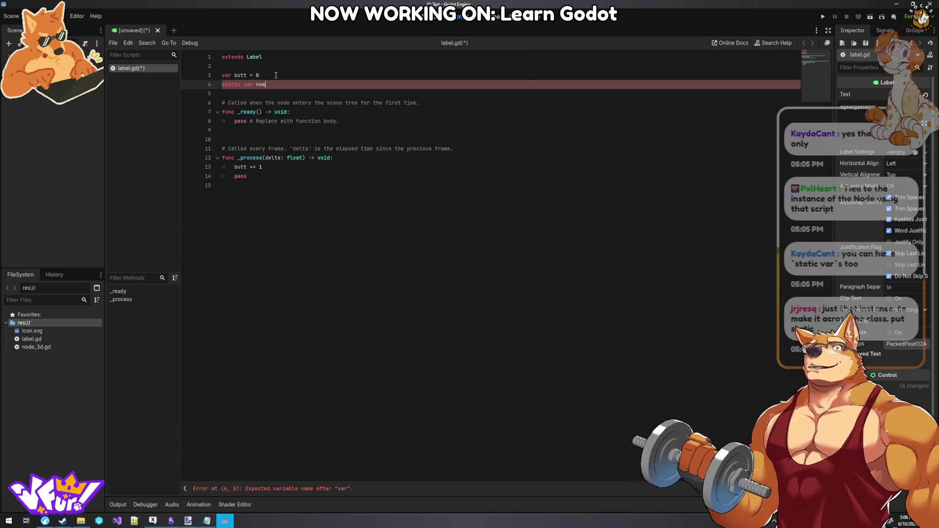
text(= 1)
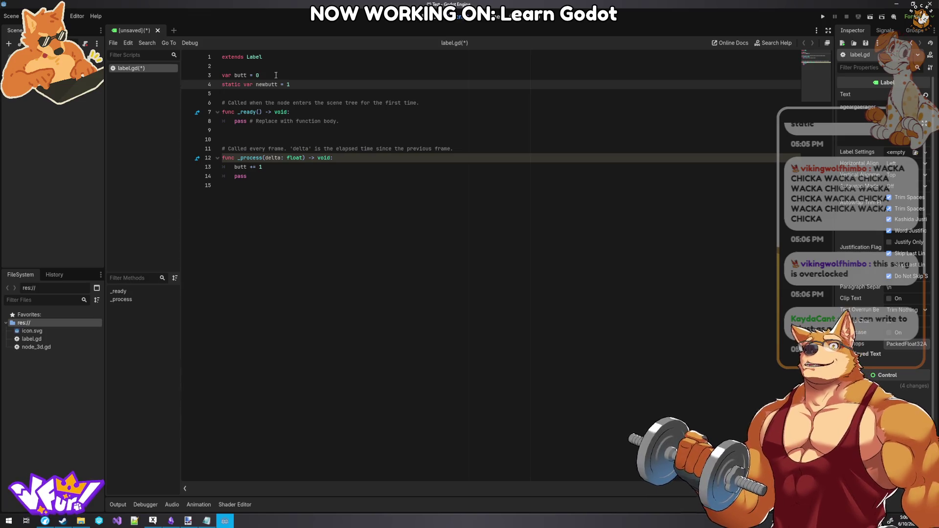
key(Return)
text(var )
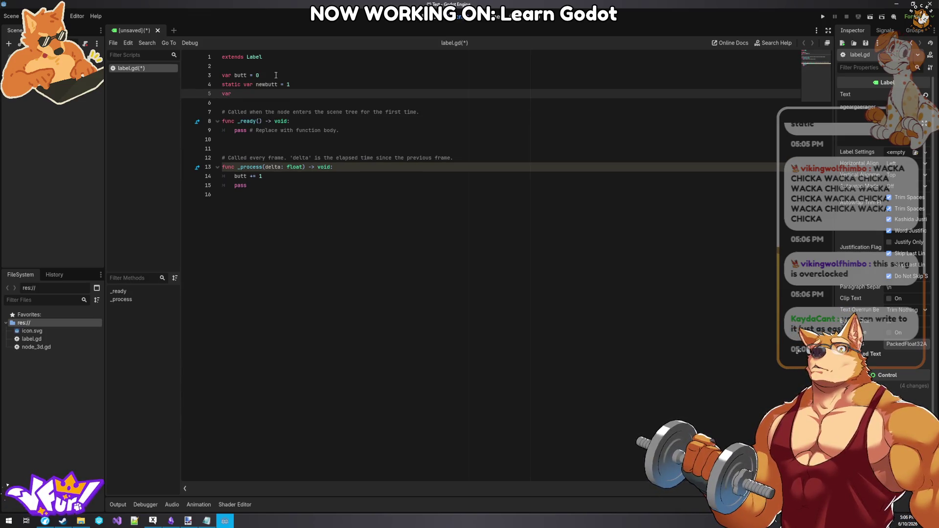
text(nerw)
key(BackSpace)
text(wbutt)
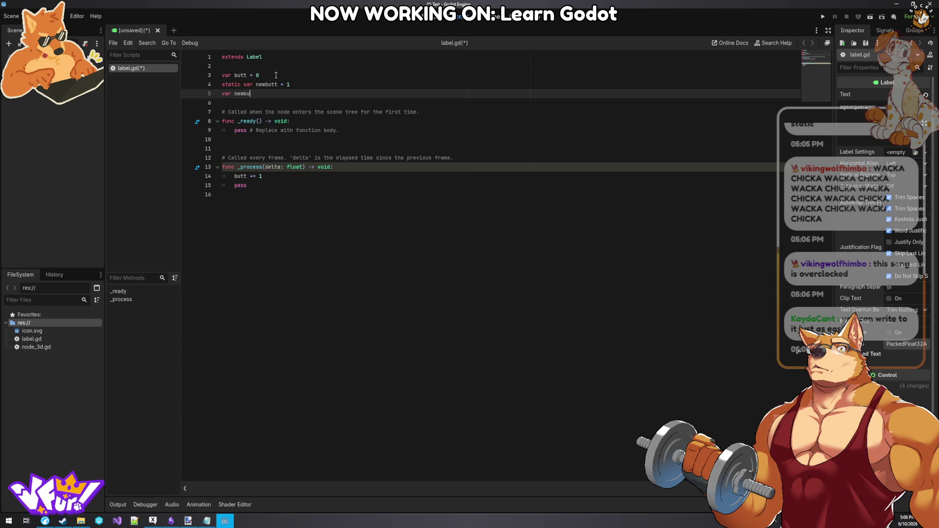
text( = 0)
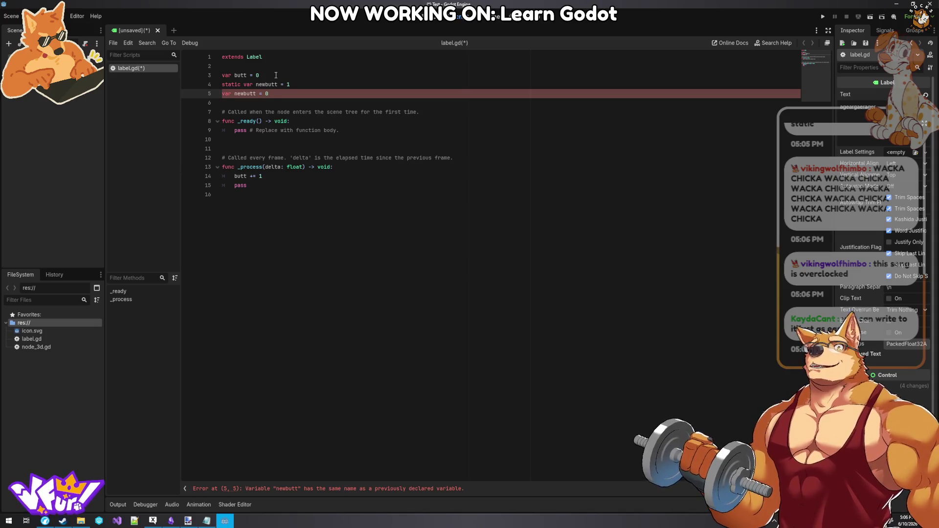
key(BackSpace)
key(BackSpace)
key(BackSpace)
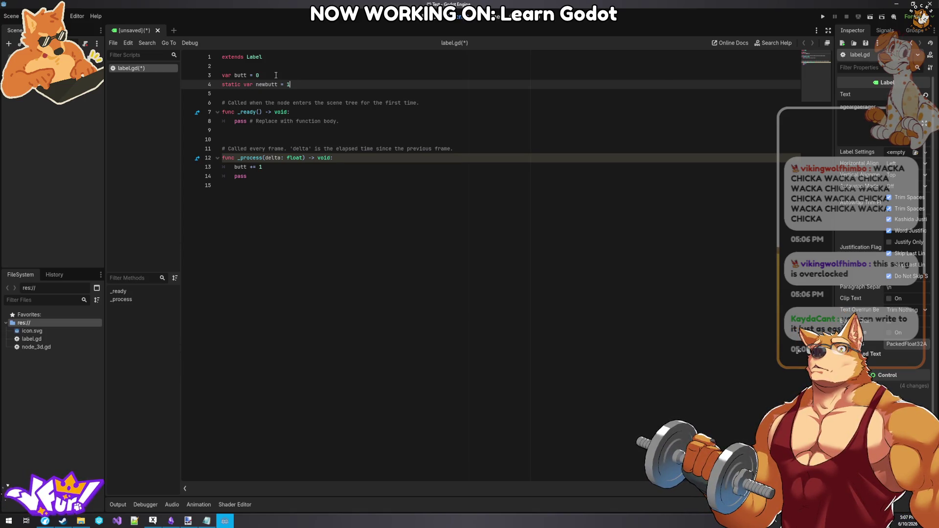
key(Return)
text(global )
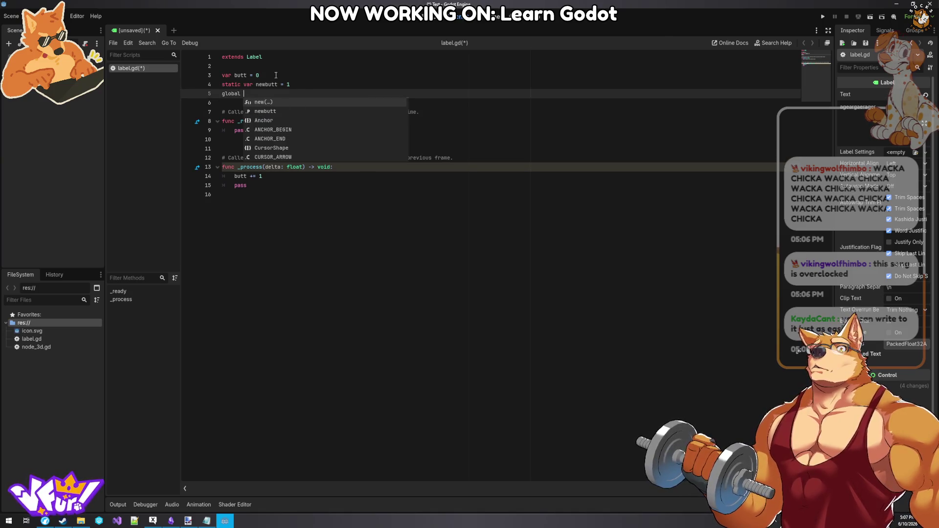
text(var)
key(BackSpace)
key(BackSpace)
key(BackSpace)
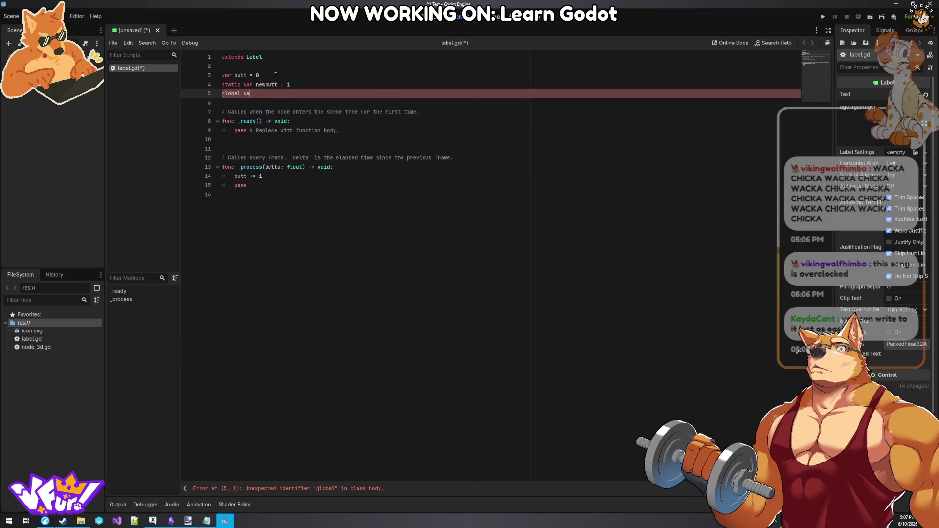
text(export )
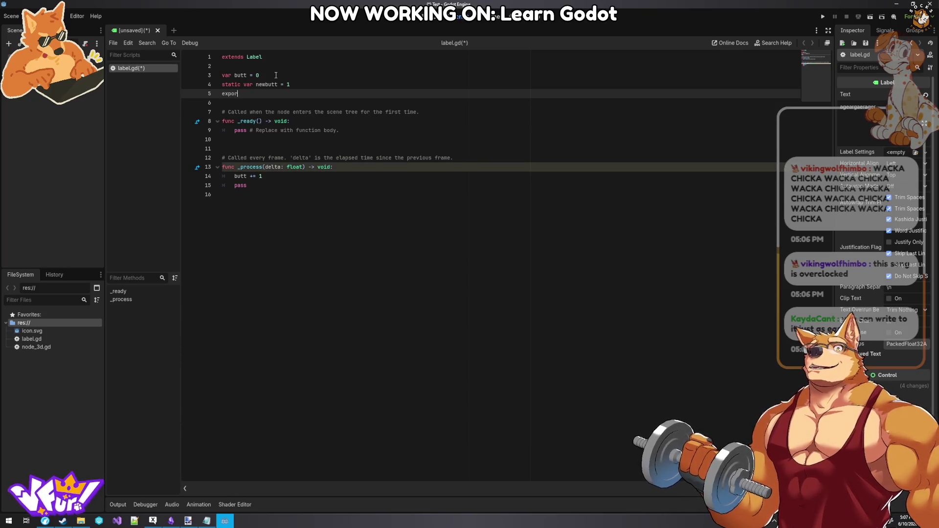
text(var test)
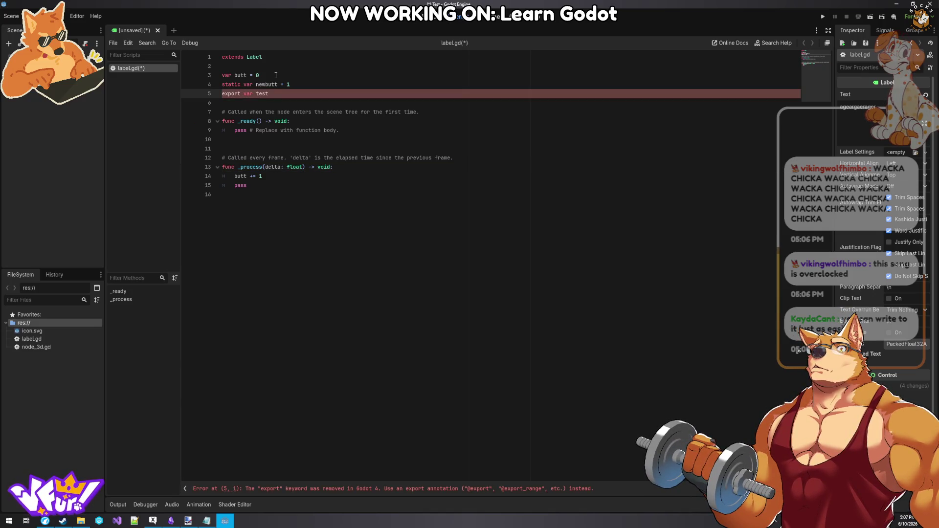
key(BackSpace)
key(BackSpace)
key(BackSpace)
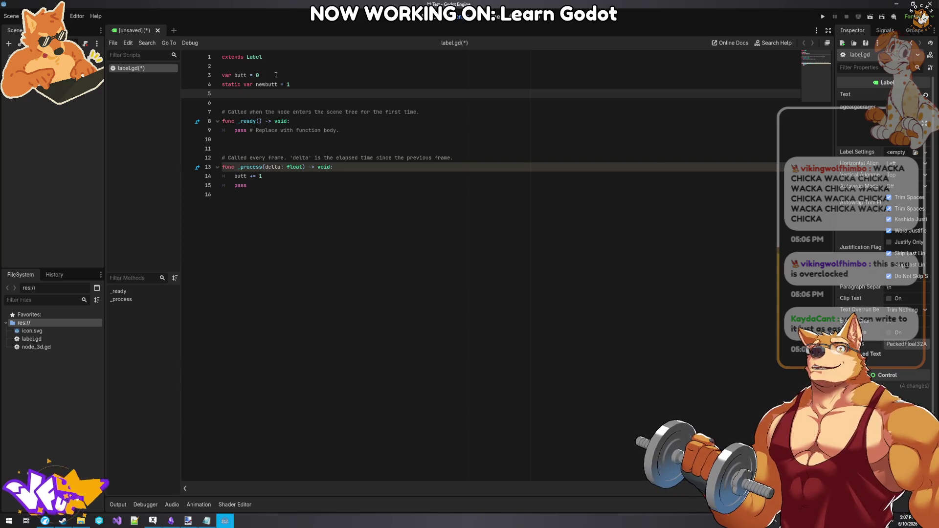
key(BackSpace)
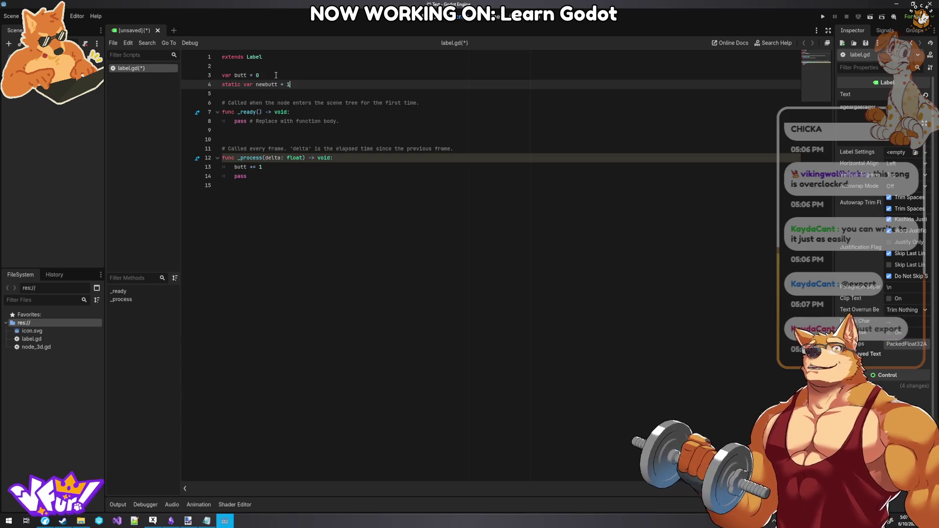
key(Return)
text(@export)
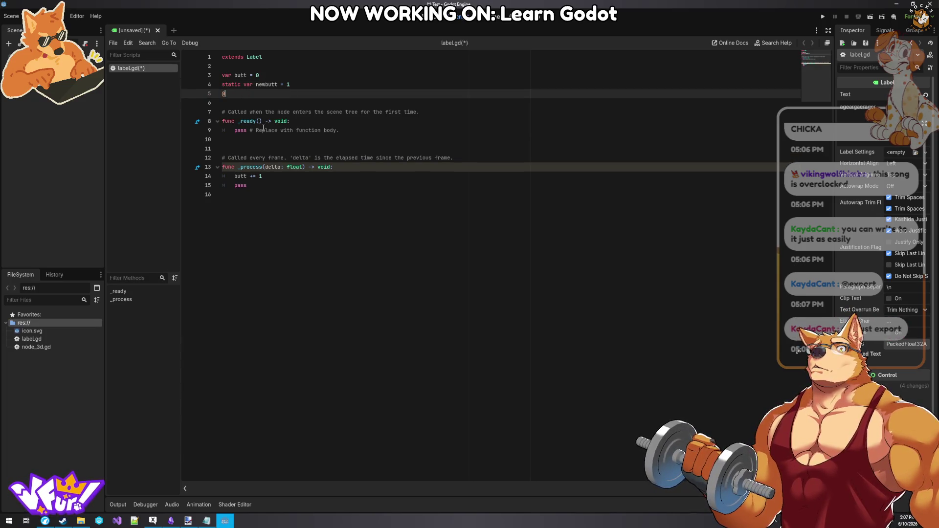
text( test = 12)
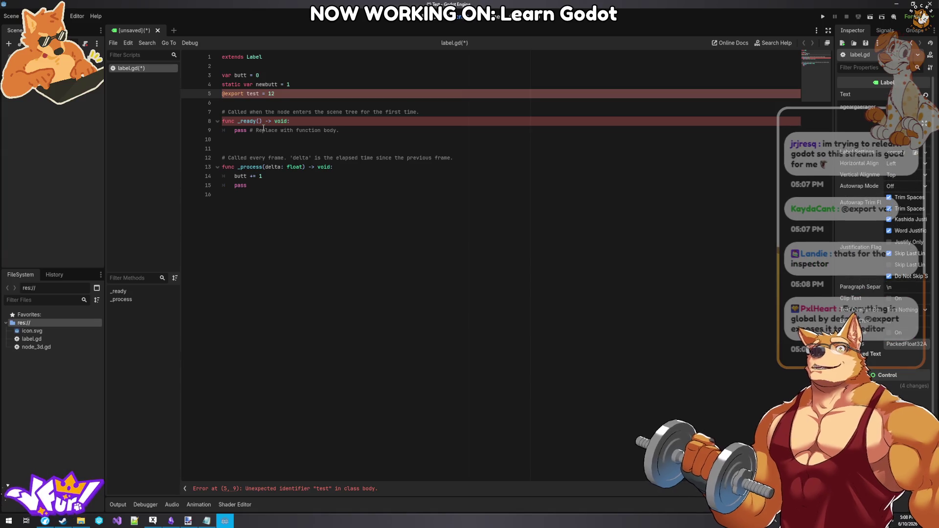
text(var)
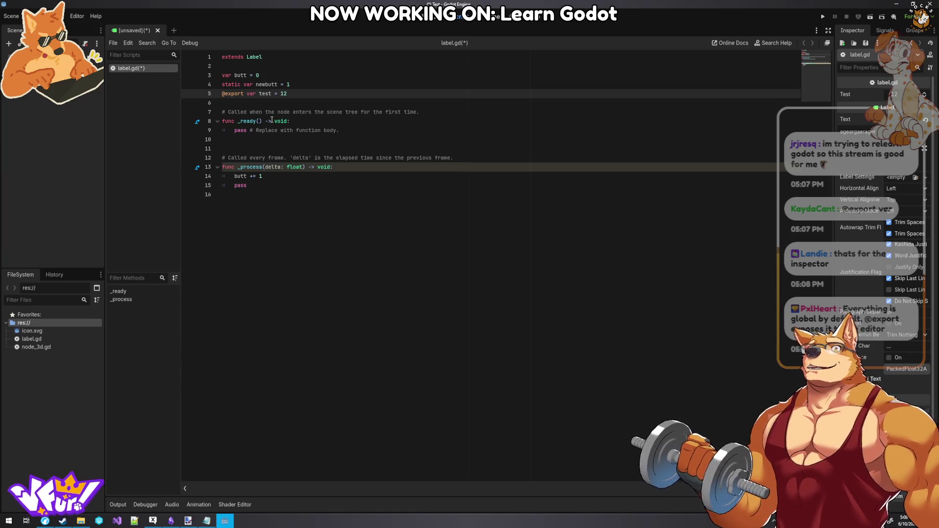
drag(260, 76, 220, 77)
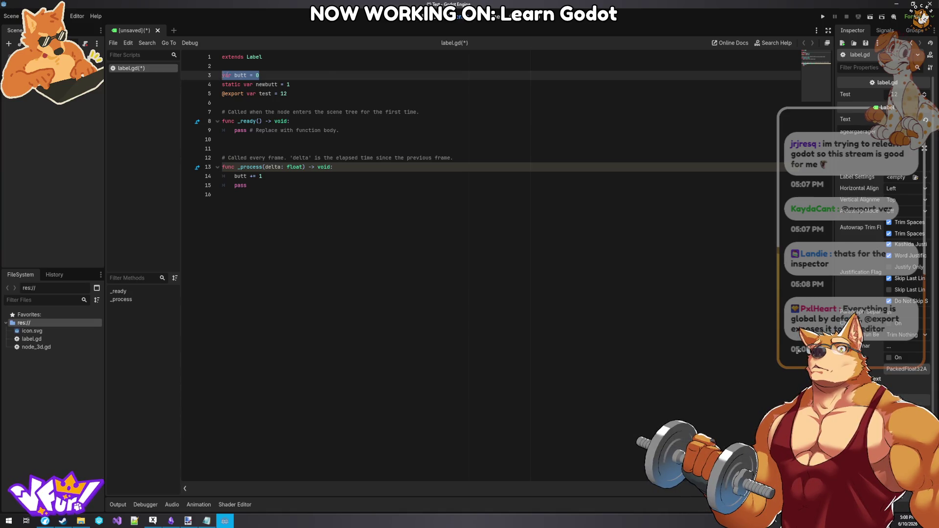
Add the comment 'variable for the instanced class' above var butt.
click(302, 74)
key(ctrl+shift+Return)
text(#)
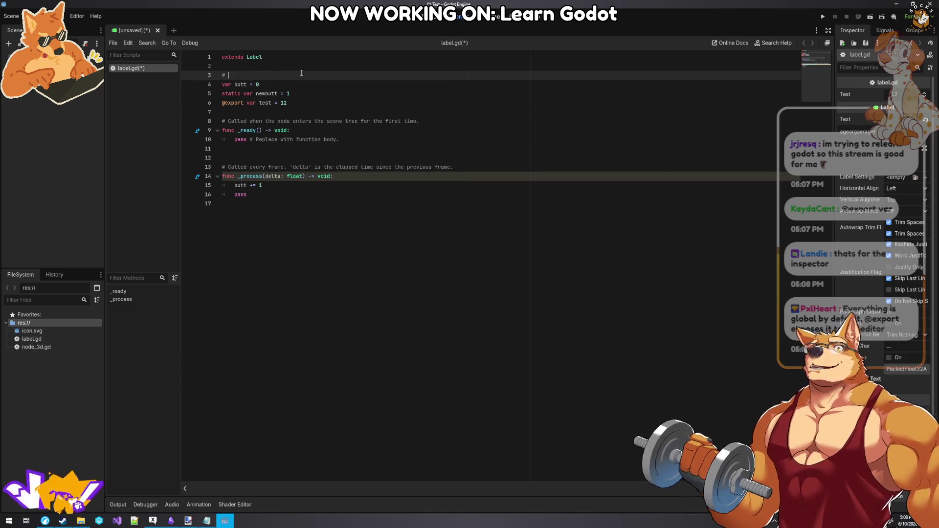
text(visibile)
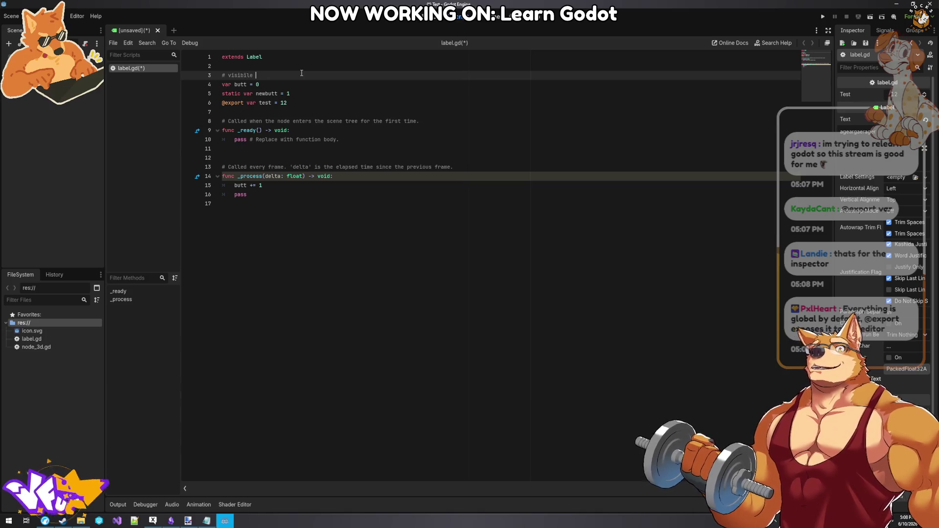
key(BackSpace)
key(BackSpace)
key(BackSpace)
text(instan)
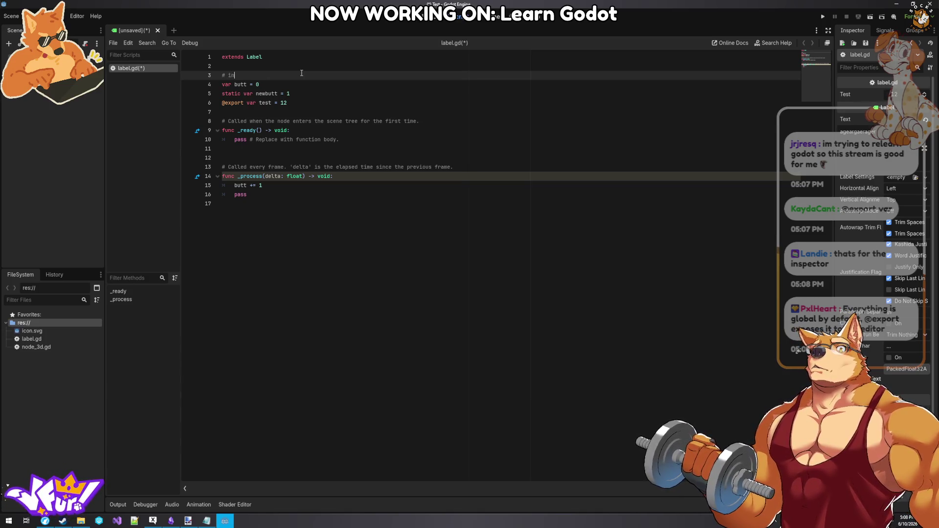
text(ced variable for the)
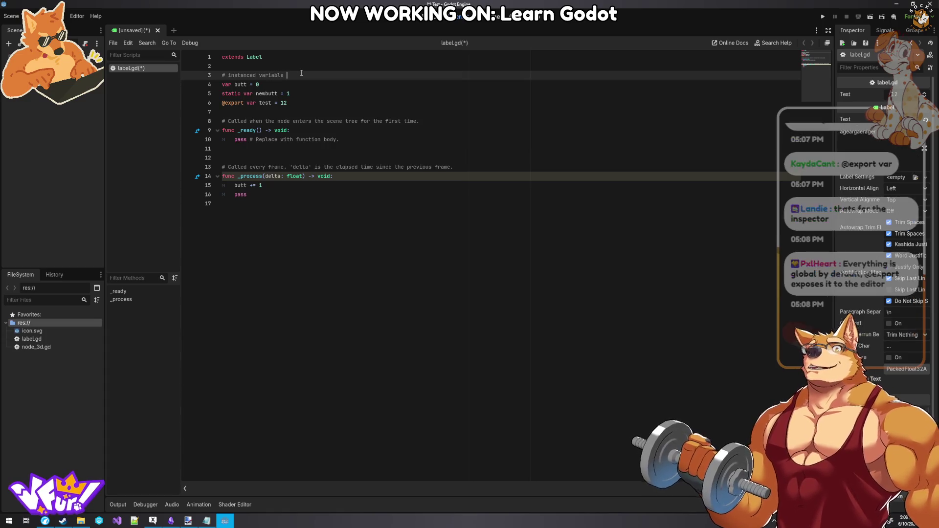
text( class)
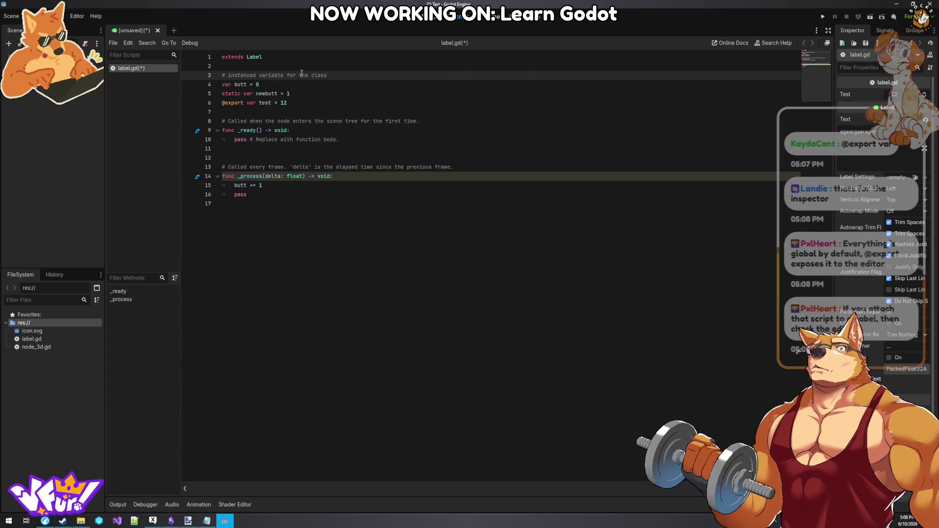
key(BackSpace)
key(BackSpace)
key(BackSpace)
key(BackSpace)
key(BackSpace)
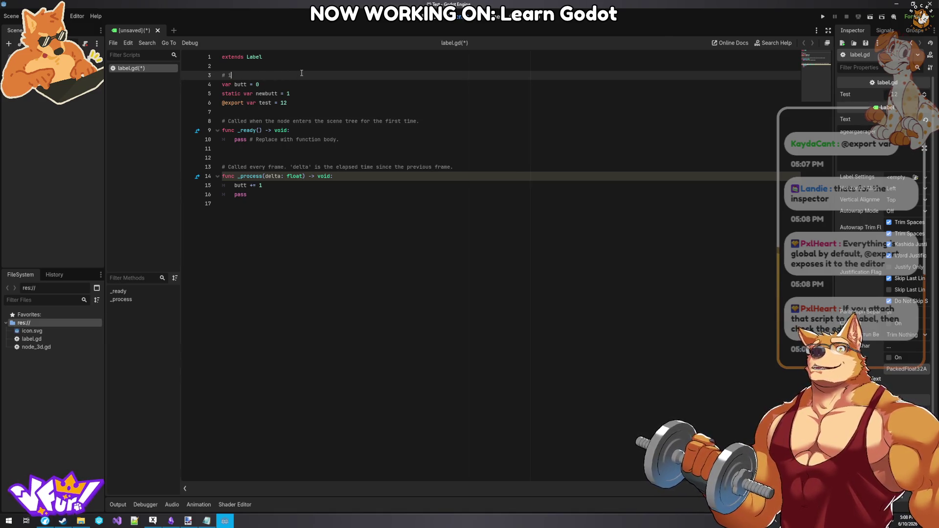
text(v)
key(BackSpace)
text(variable for the instanced class)
key(Down)
key(Return)
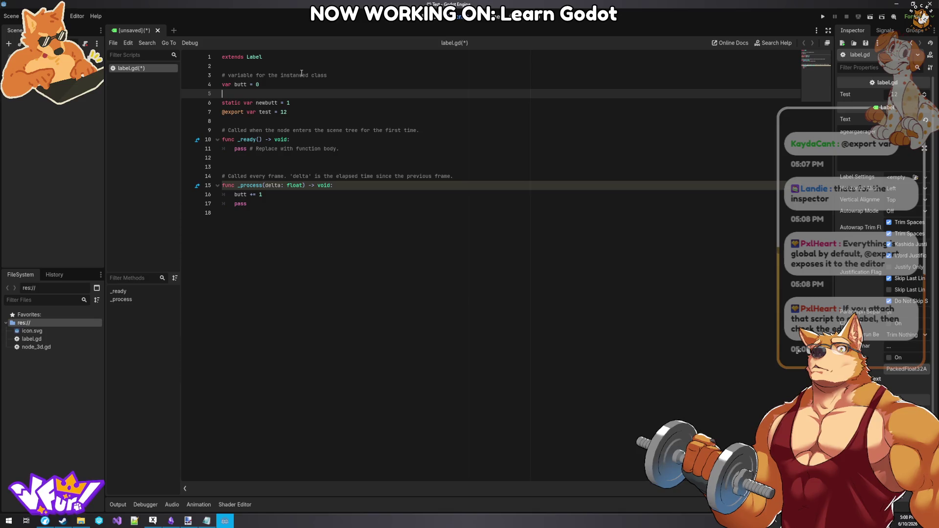
key(Return)
text(# )
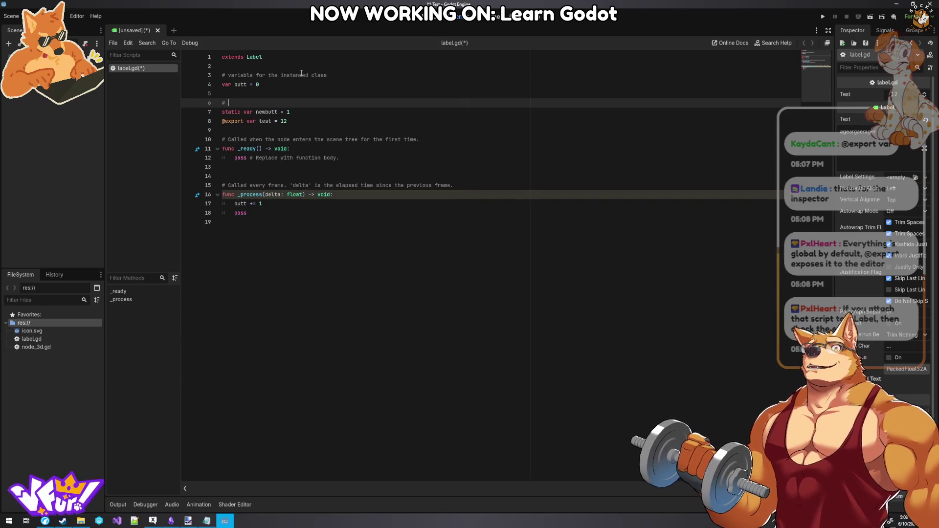
text(variable that is shar)
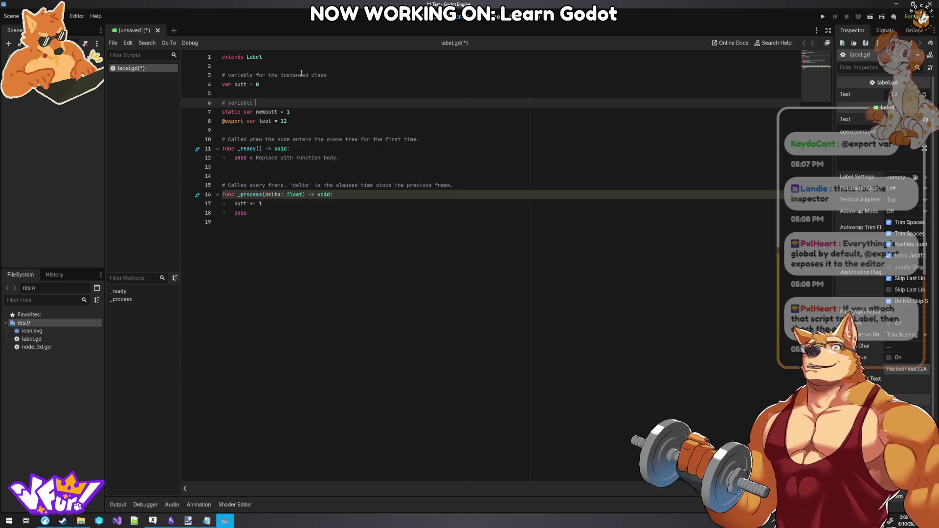
text(ed between all cl)
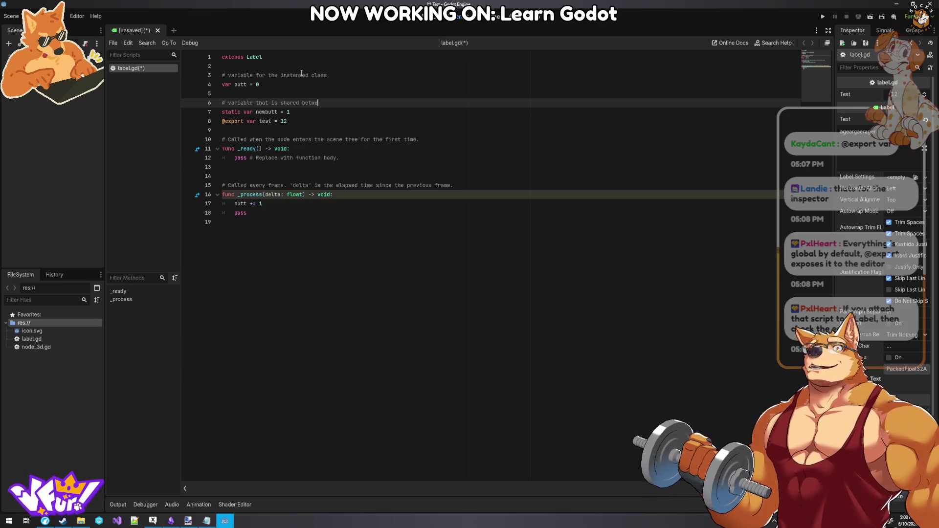
text(asses of this)
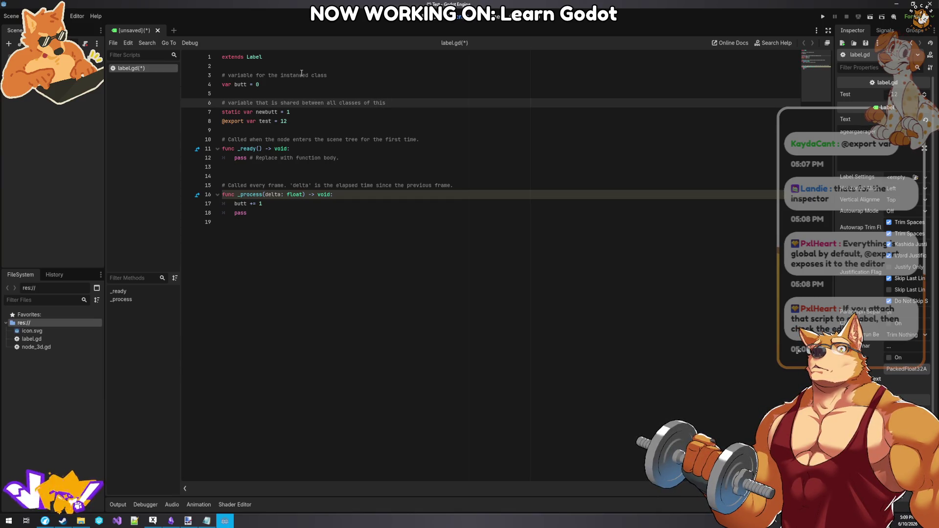
key(Down)
key(Return)
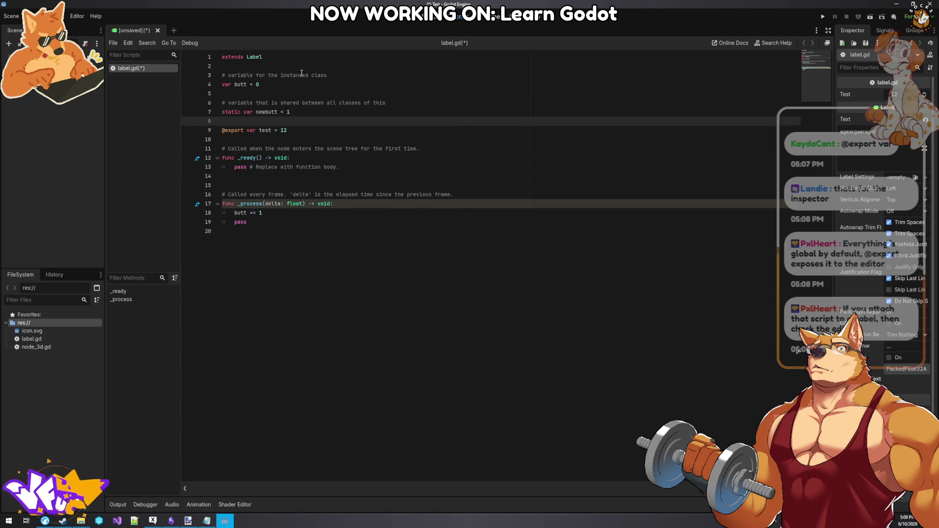
key(Return)
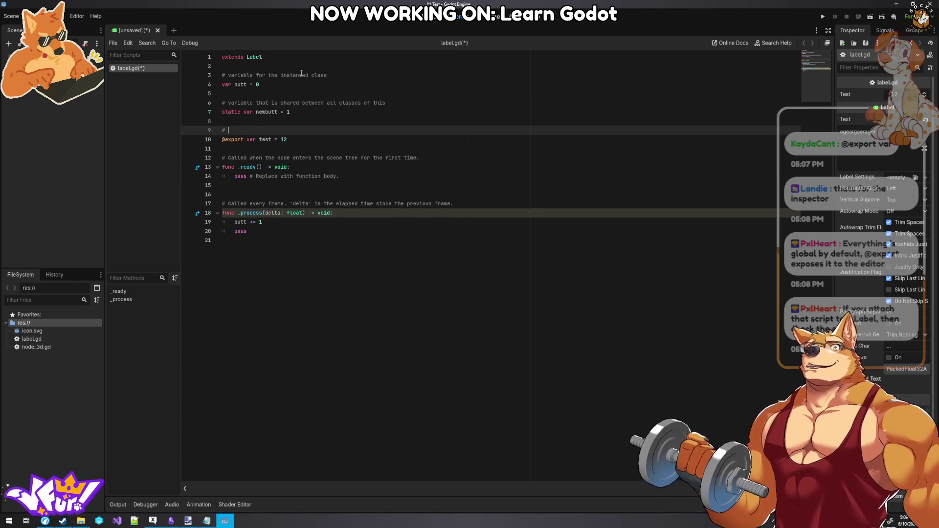
text(// tes)
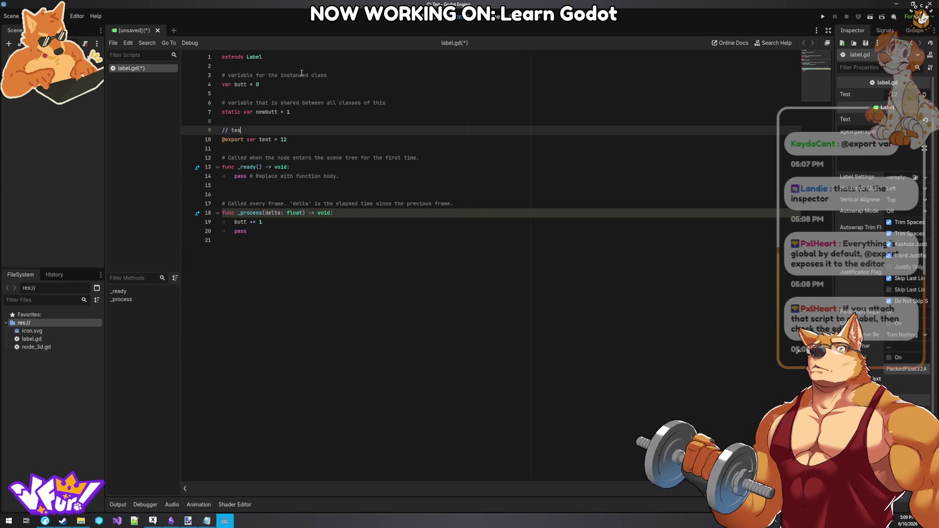
key(BackSpace)
key(BackSpace)
key(BackSpace)
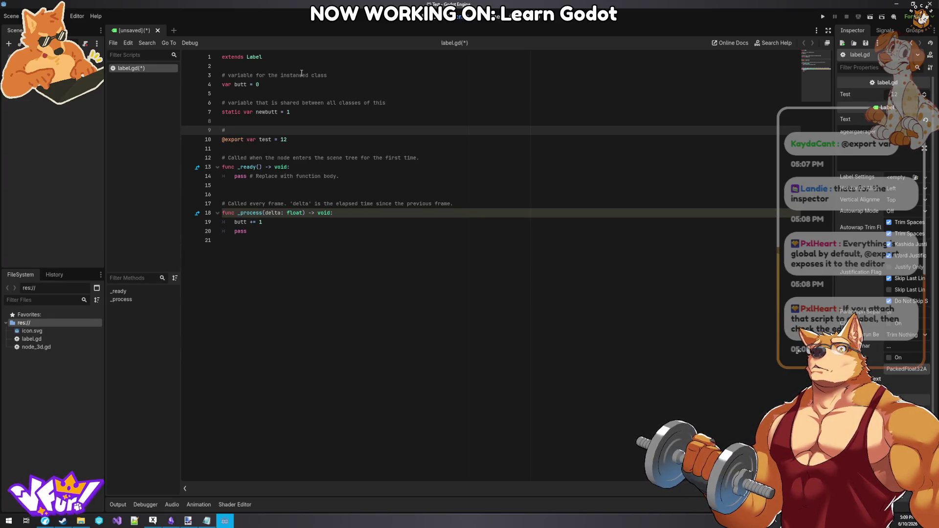
key(BackSpace)
key(BackSpace)
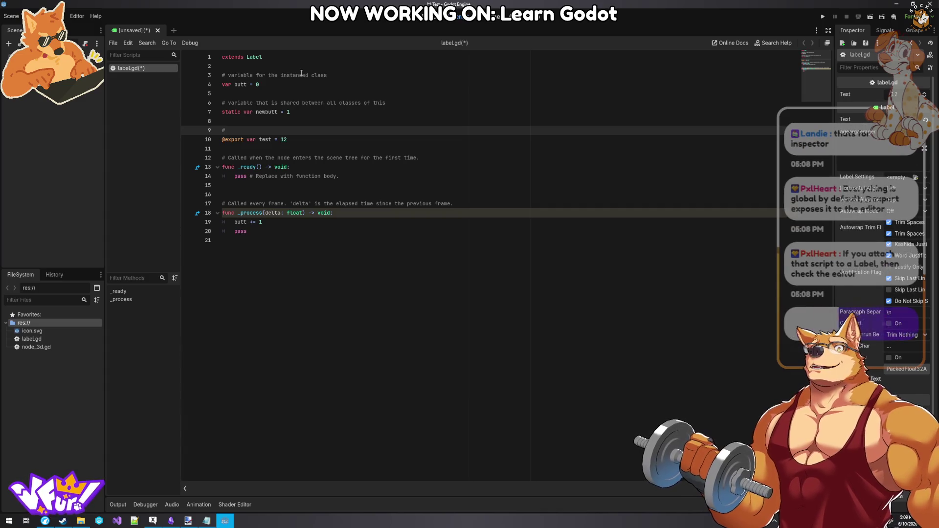
text(##)
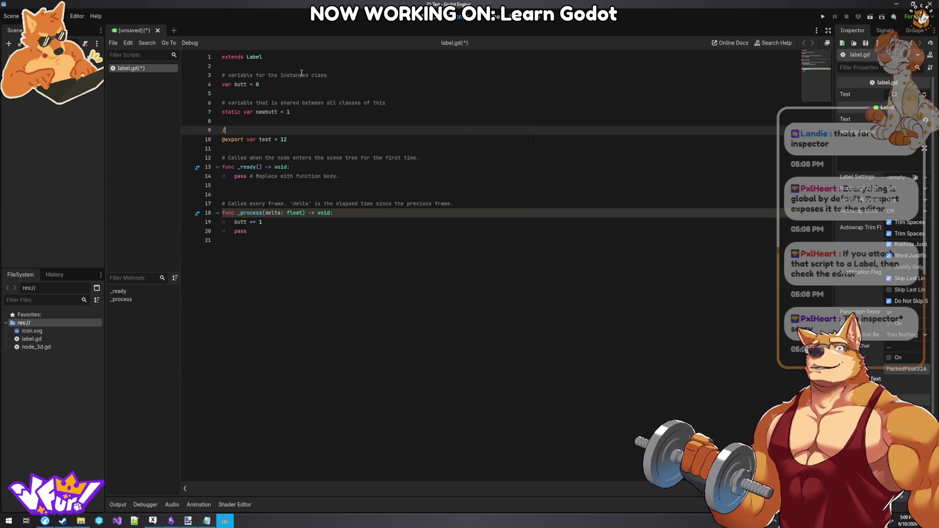
text(/)
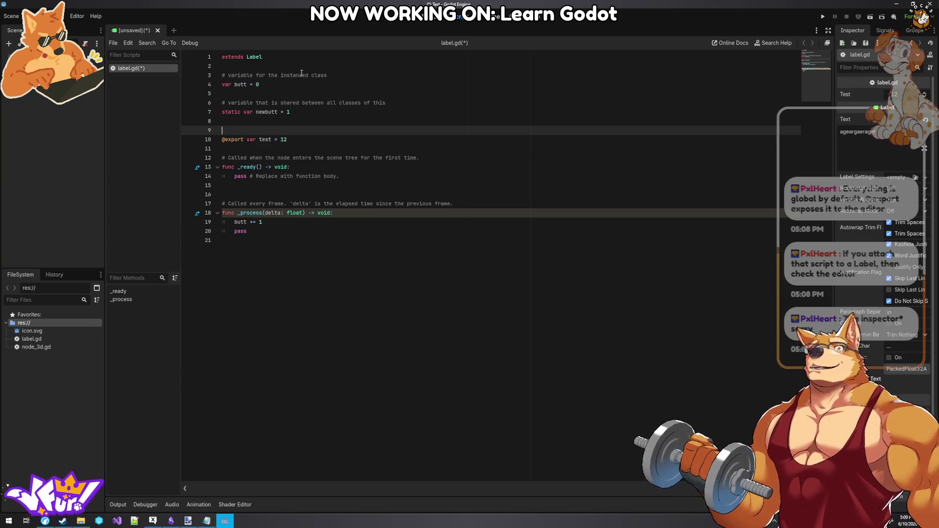
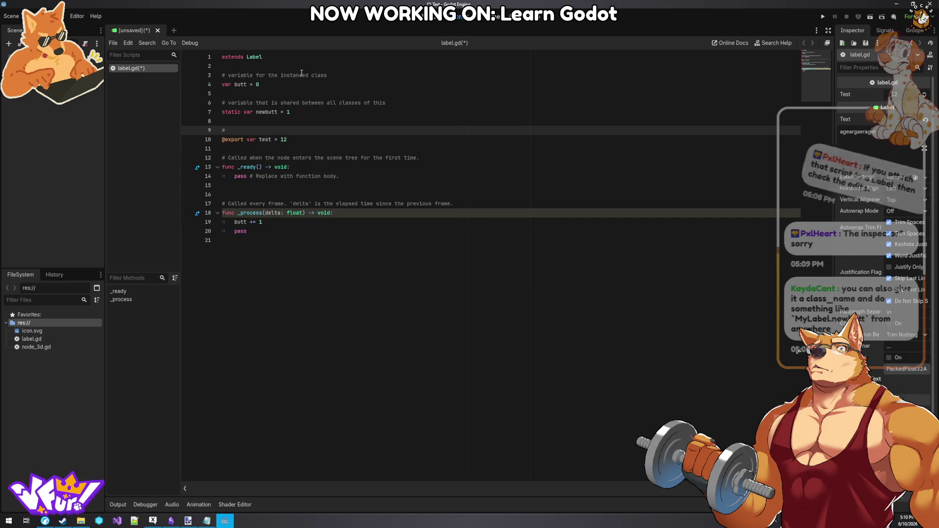
key(BackSpace)
key(BackSpace)
key(BackSpace)
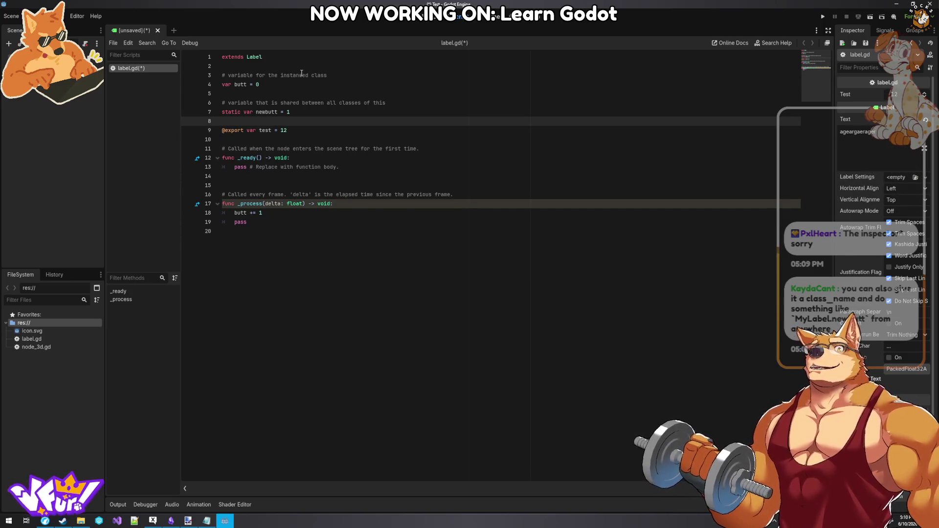
key(ctrl+s)
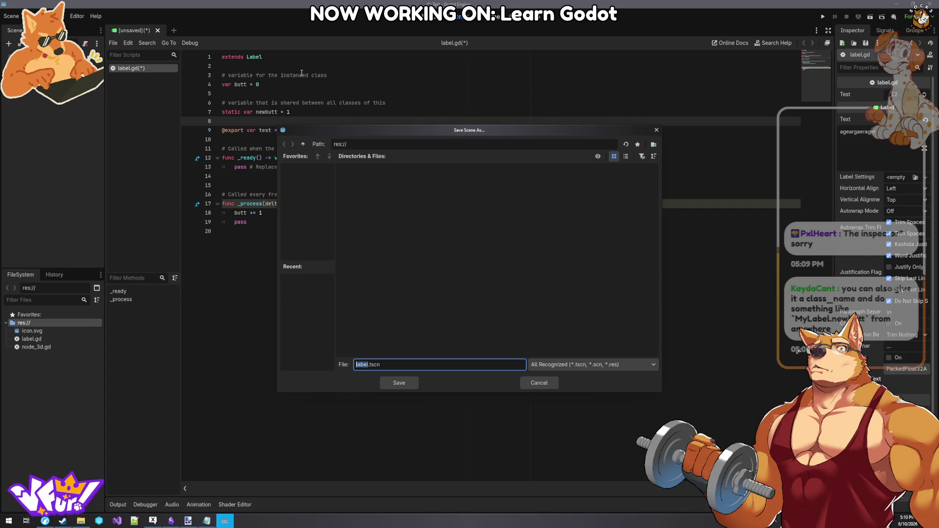
key(Escape)
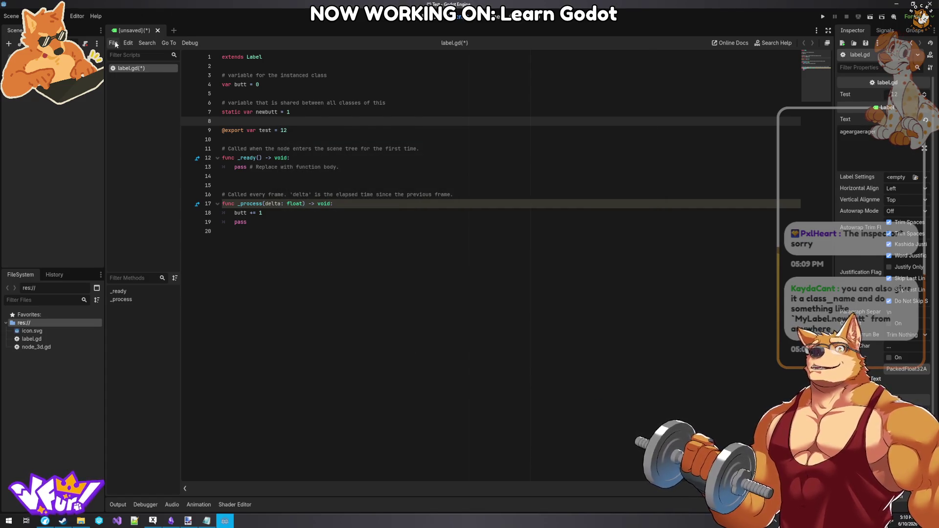
Save label.gd from the script editor's File menu.
click(113, 43)
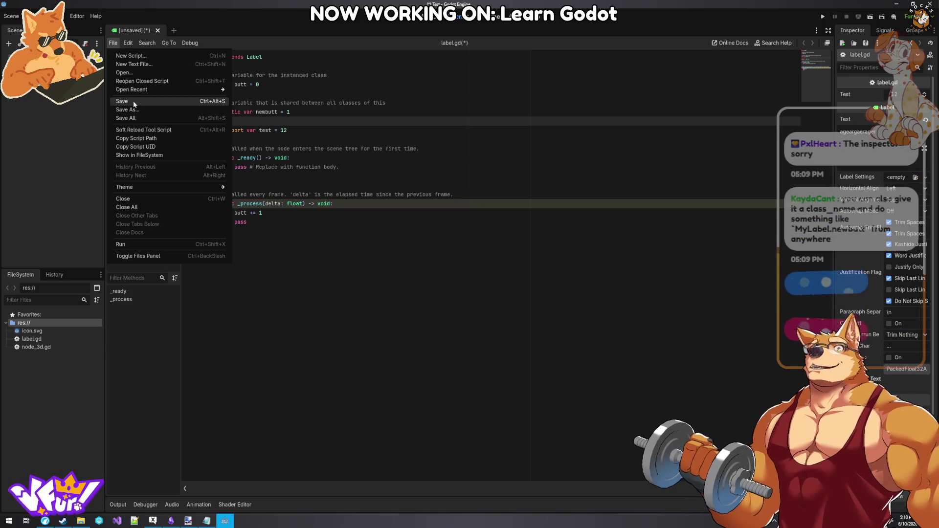
click(133, 101)
click(117, 43)
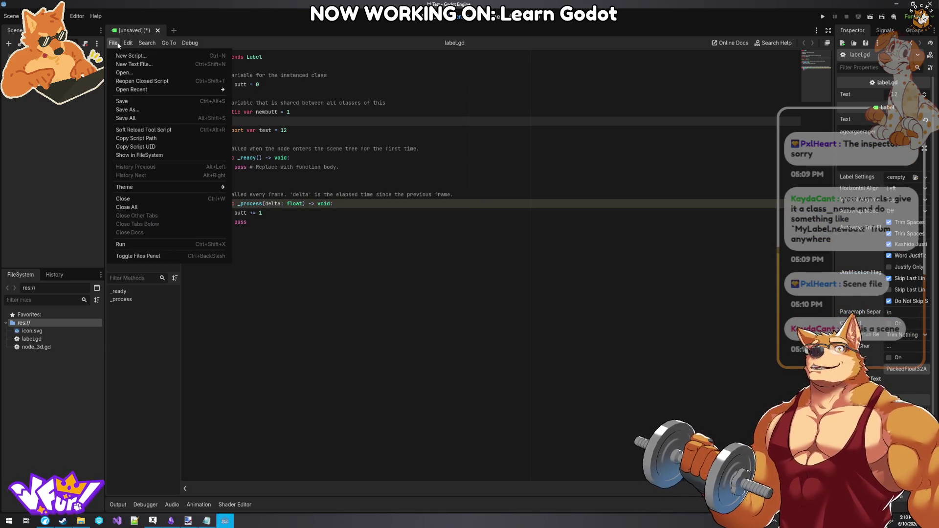
click(124, 102)
click(375, 133)
Save the scene as label.tscn in res://.
key(ctrl+s)
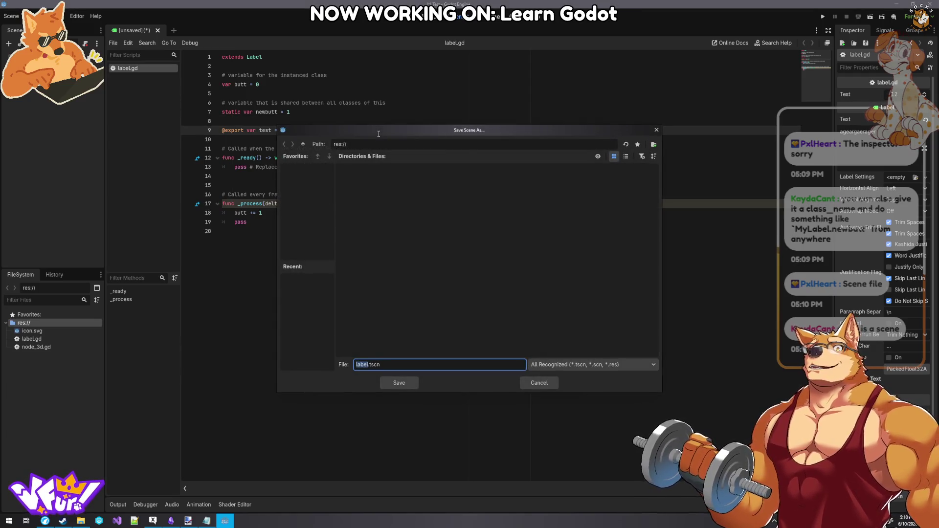
click(400, 383)
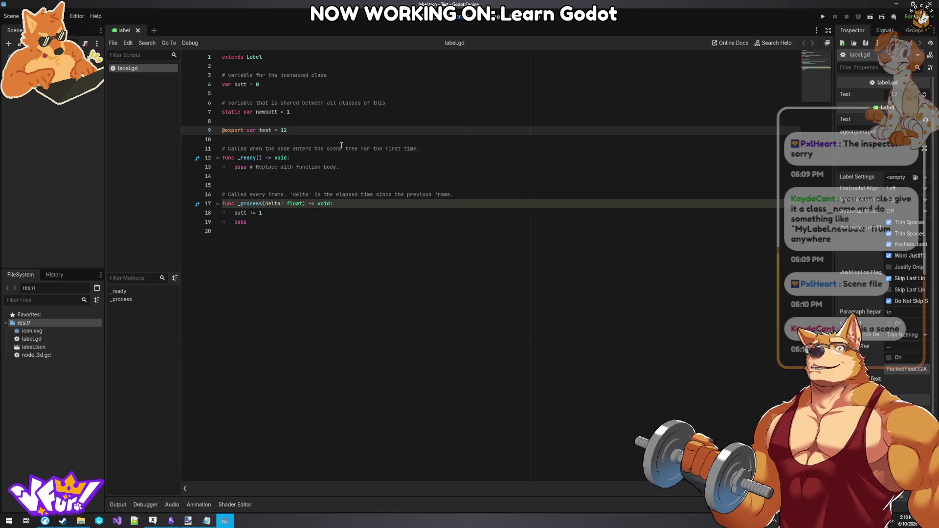
click(275, 213)
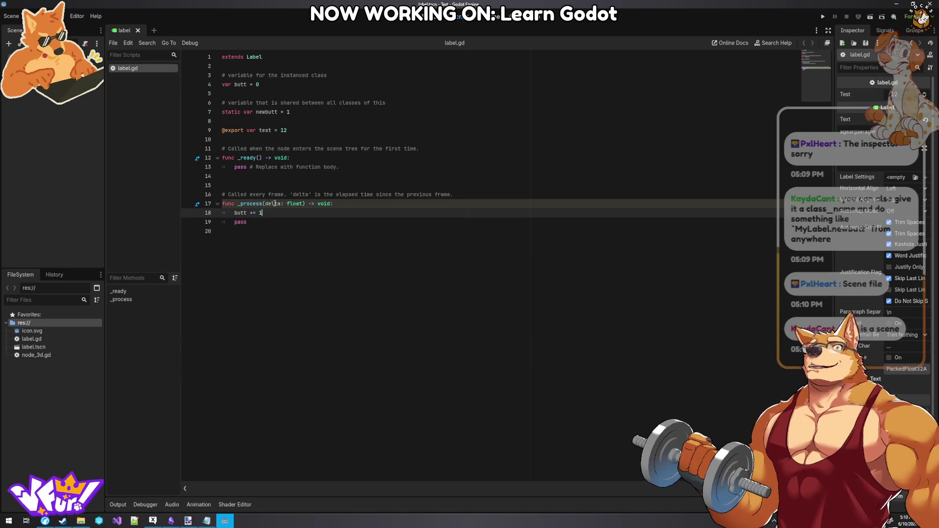
Try sleep(), process.sleep and 'await delay' lines below butt += 1, deleting each attempt.
key(Return)
text(sleep()
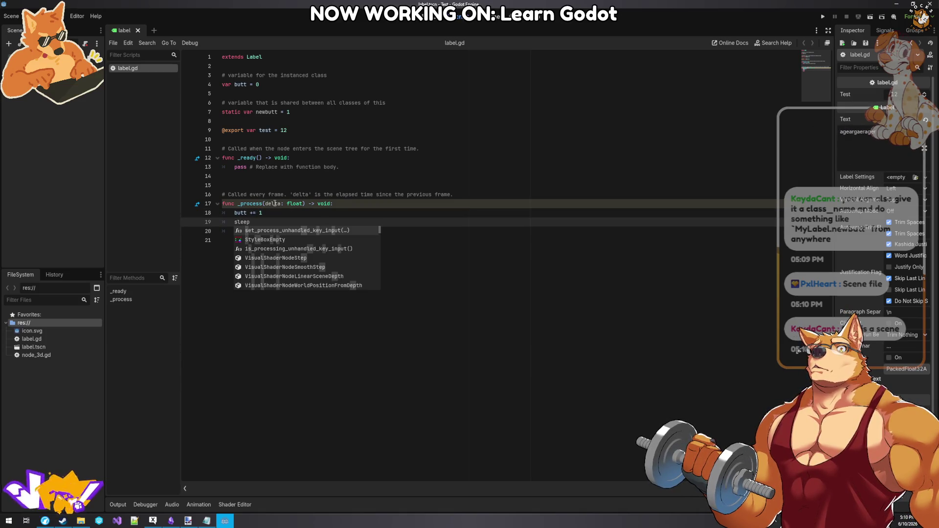
key(BackSpace)
key(BackSpace)
key(BackSpace)
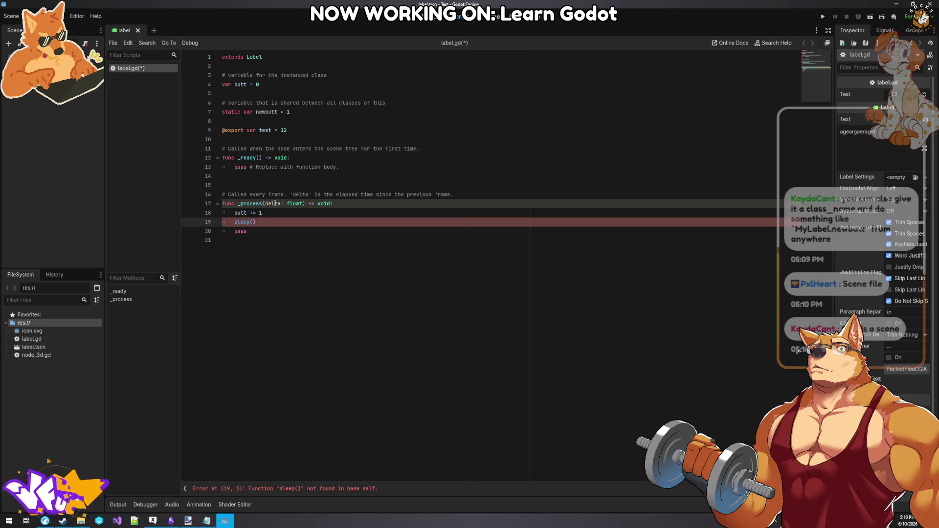
text(process.slee)
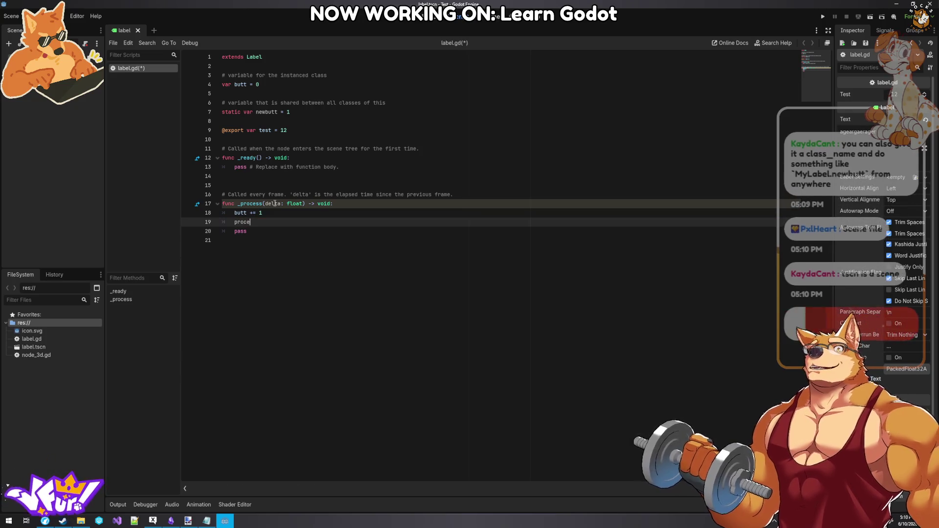
text(p)
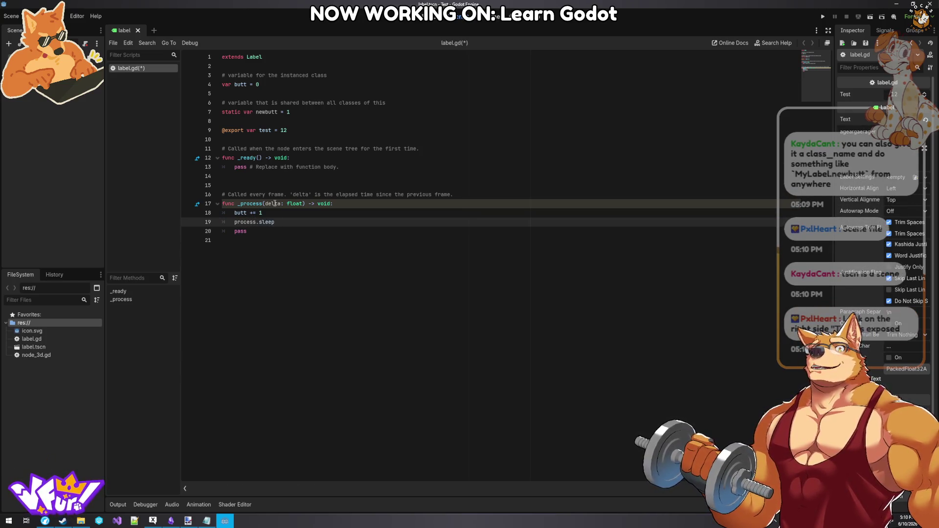
key(BackSpace)
key(BackSpace)
key(BackSpace)
text(wait)
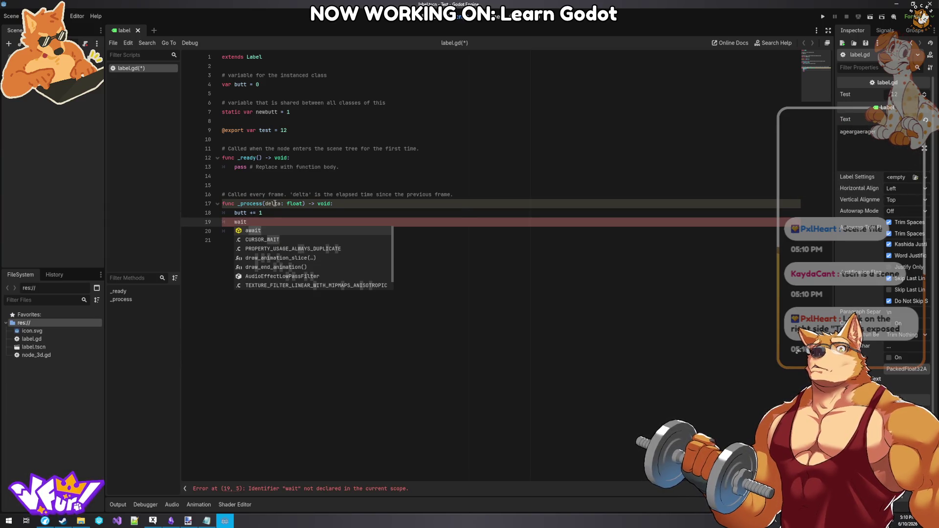
key(Return)
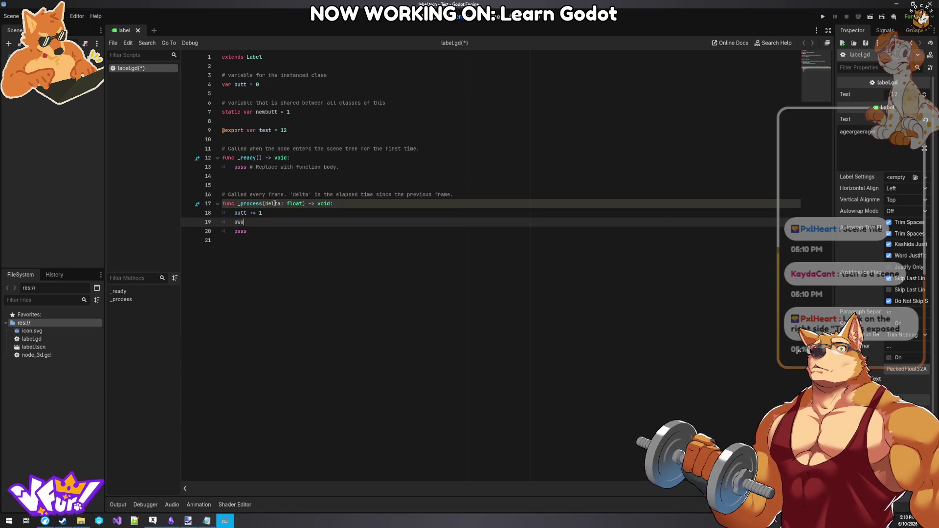
text(delay)
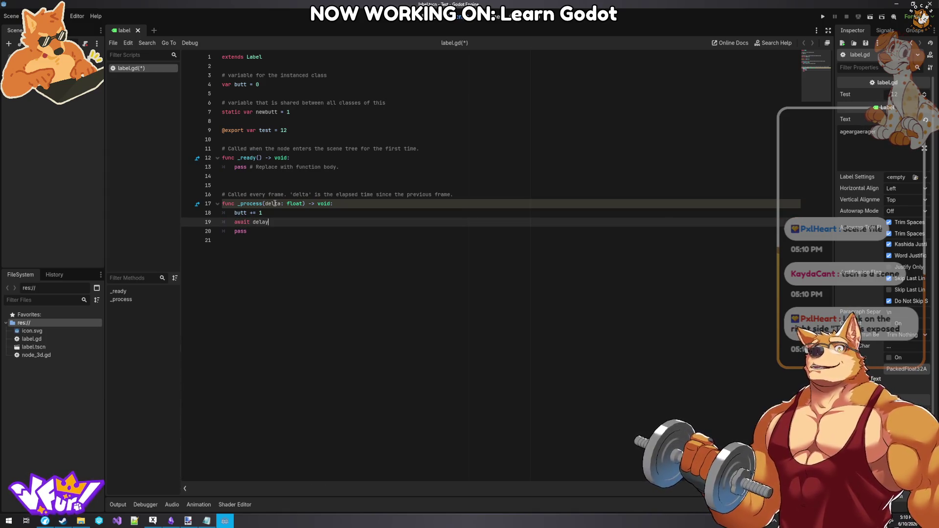
key(BackSpace)
key(BackSpace)
key(BackSpace)
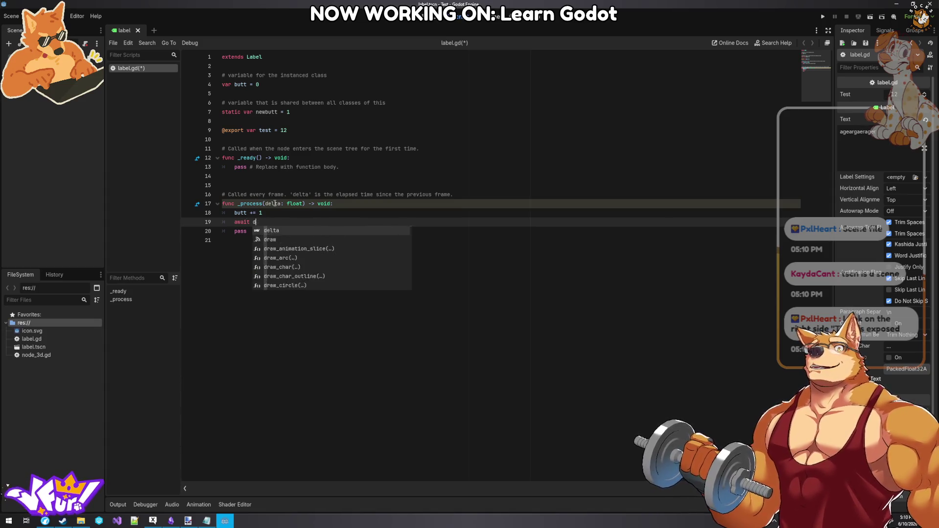
Erase the remaining drafts and undo back to pass, removing the extra blank line.
text(delay)
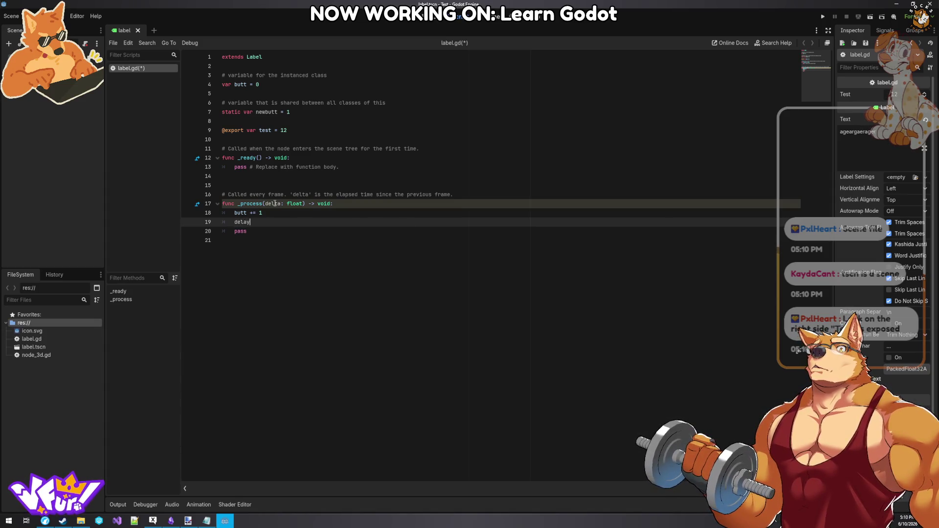
key(BackSpace)
key(BackSpace)
key(BackSpace)
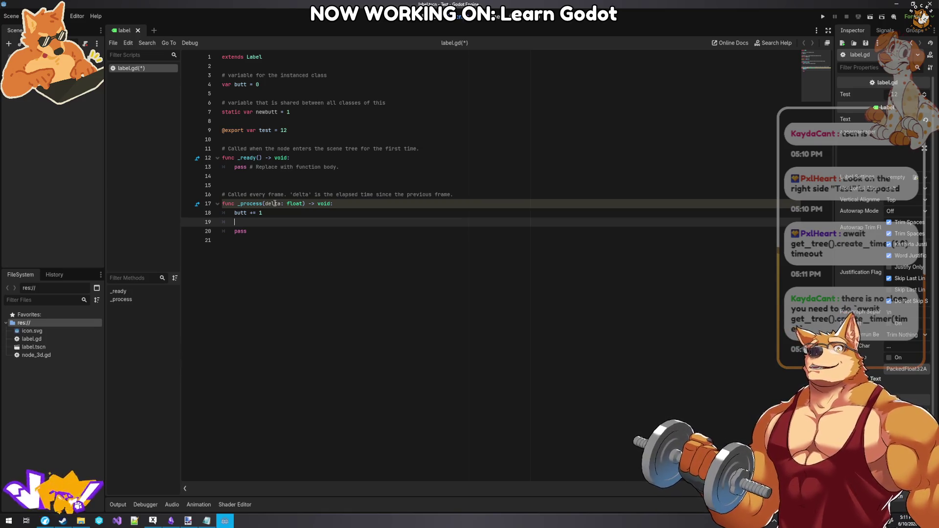
text(slee)
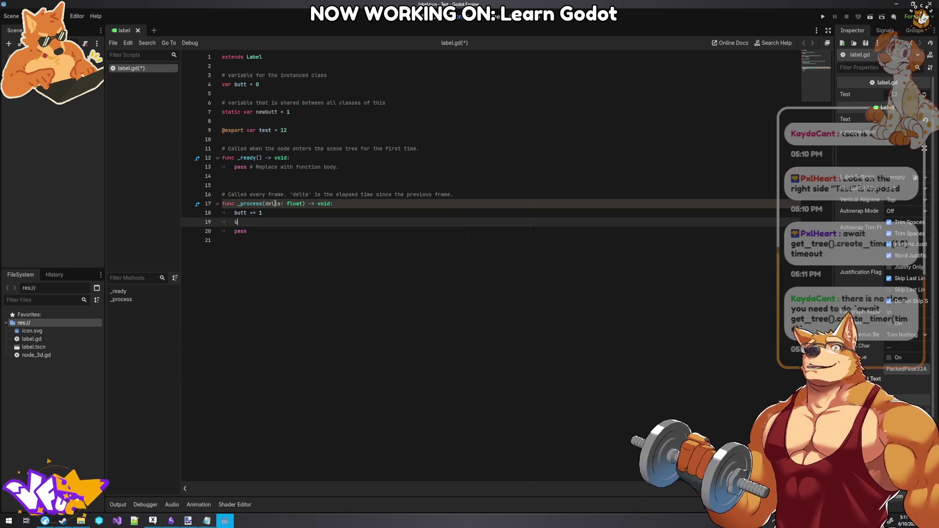
key(BackSpace)
key(BackSpace)
key(BackSpace)
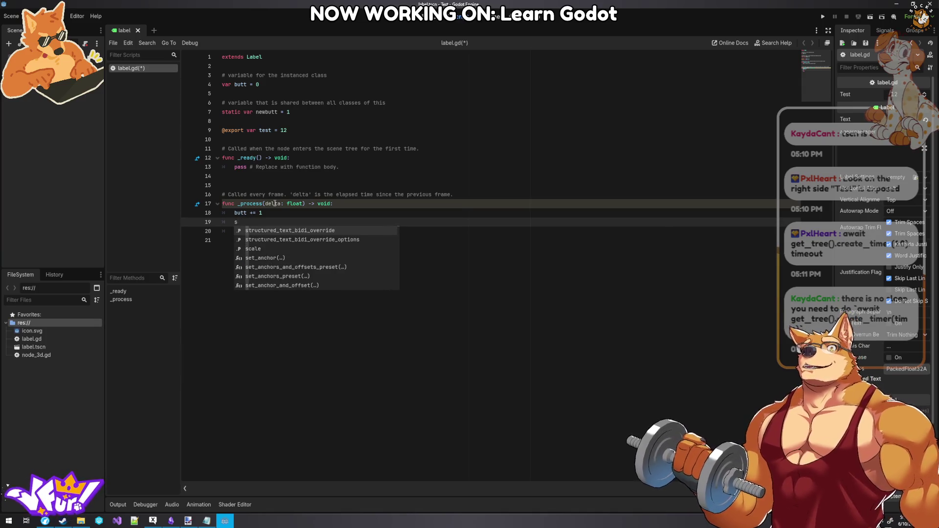
key(ctrl+z)
key(ctrl+z)
key(ctrl+z)
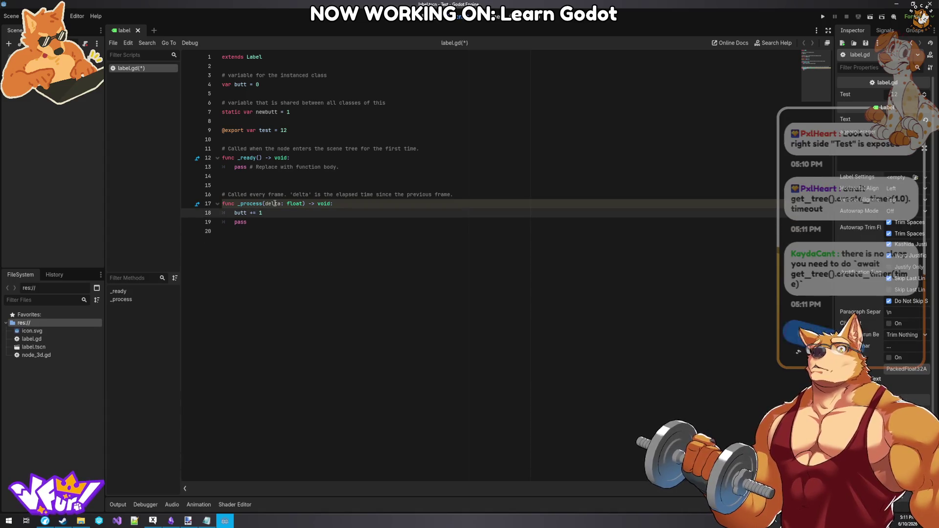
key(ctrl+z)
key(ctrl+z)
key(ctrl+z)
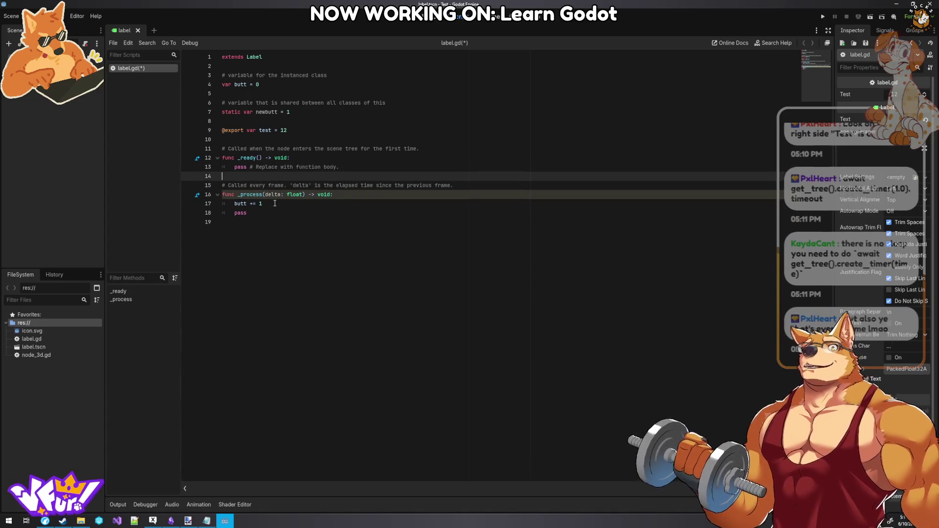
Move below the _process function's pass line and add an empty line 20.
click(275, 203)
key(Up)
key(Up)
key(Up)
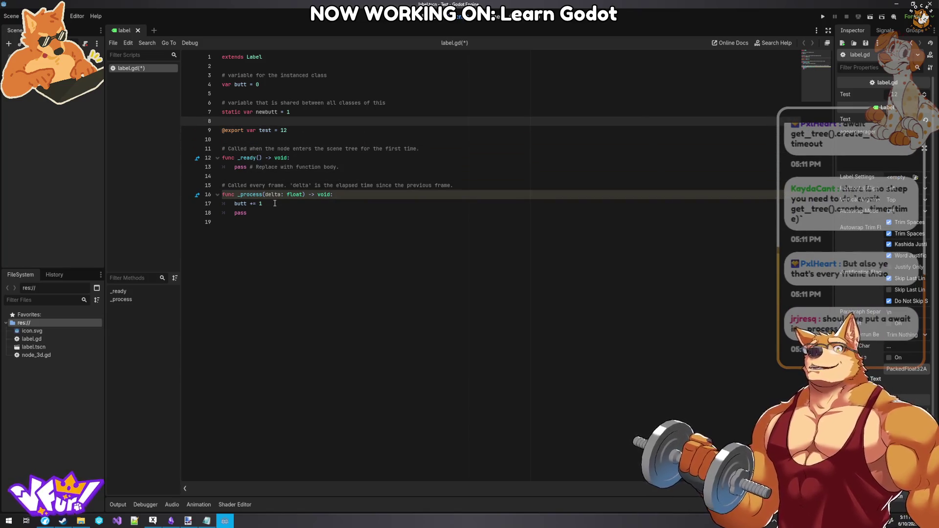
key(Down)
key(Down)
key(Down)
key(End)
key(Up)
key(Up)
key(Up)
key(Up)
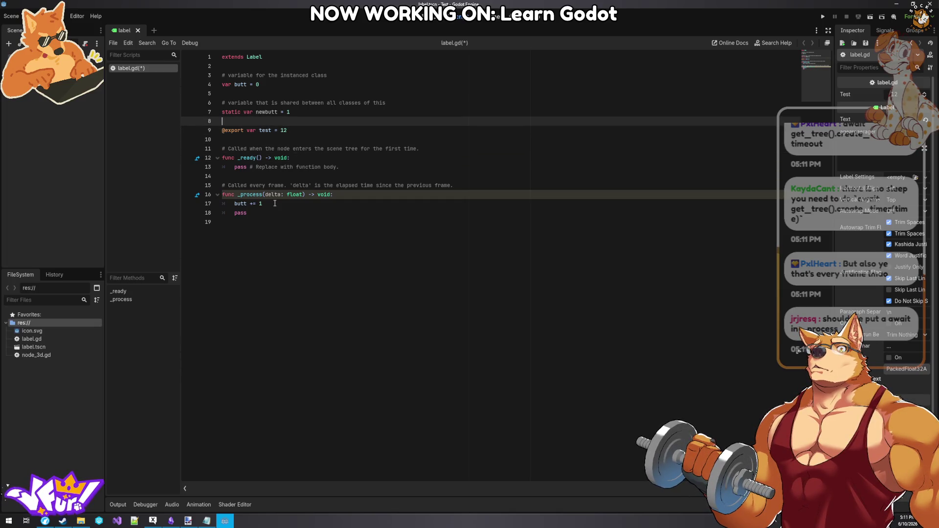
key(Down)
key(Down)
key(Down)
key(Down)
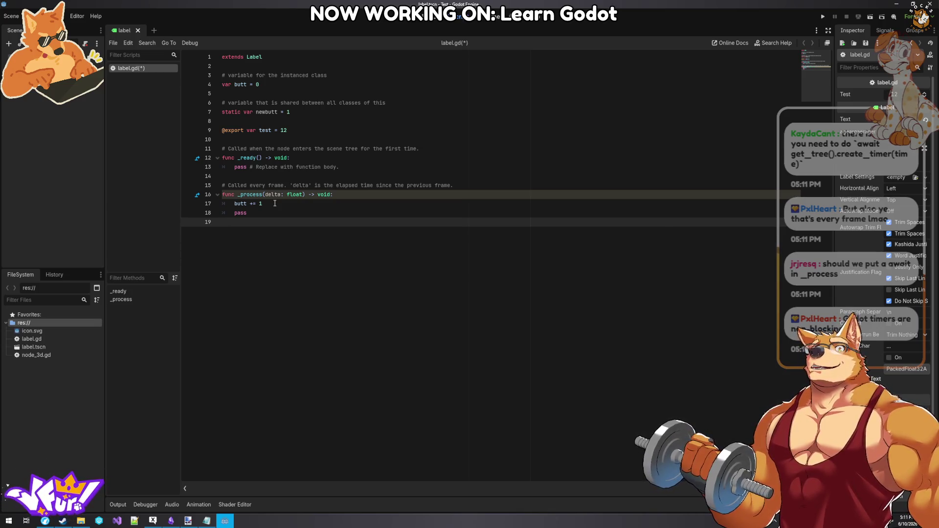
key(Left)
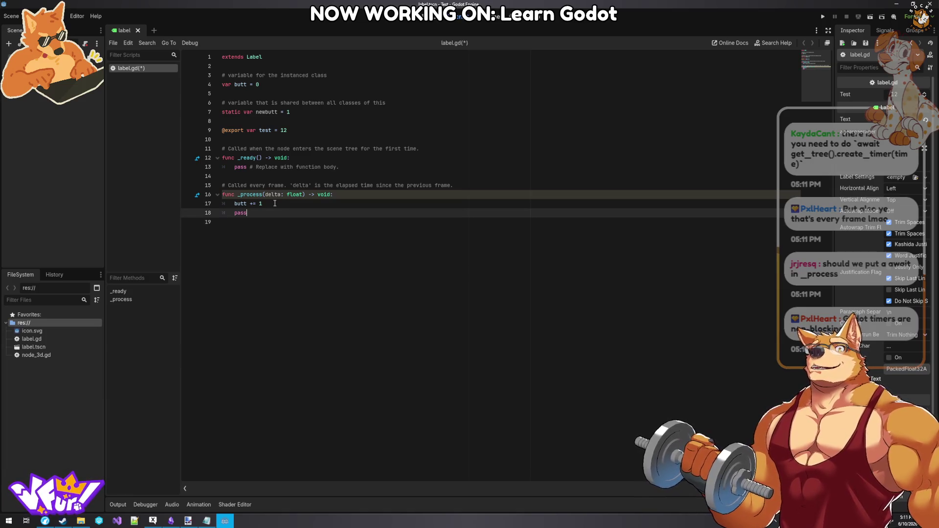
key(Up)
key(Up)
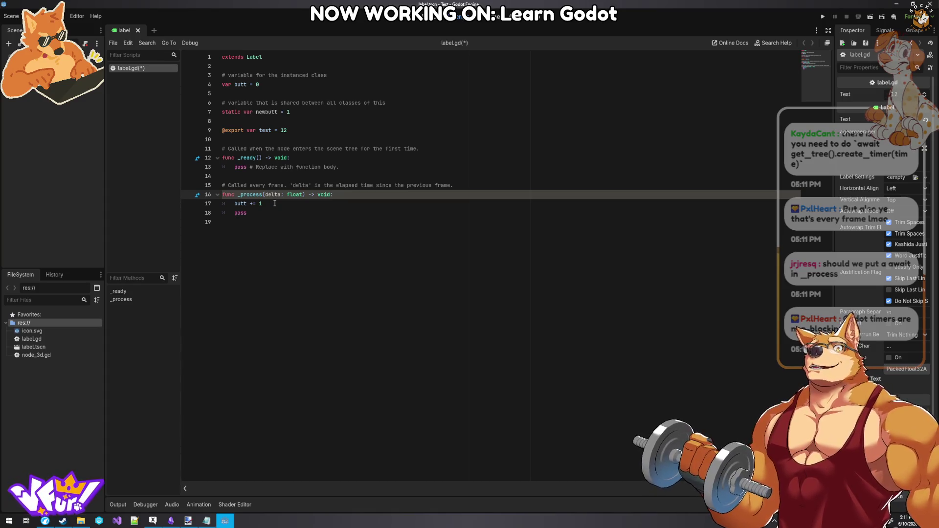
key(Down)
key(Down)
key(Down)
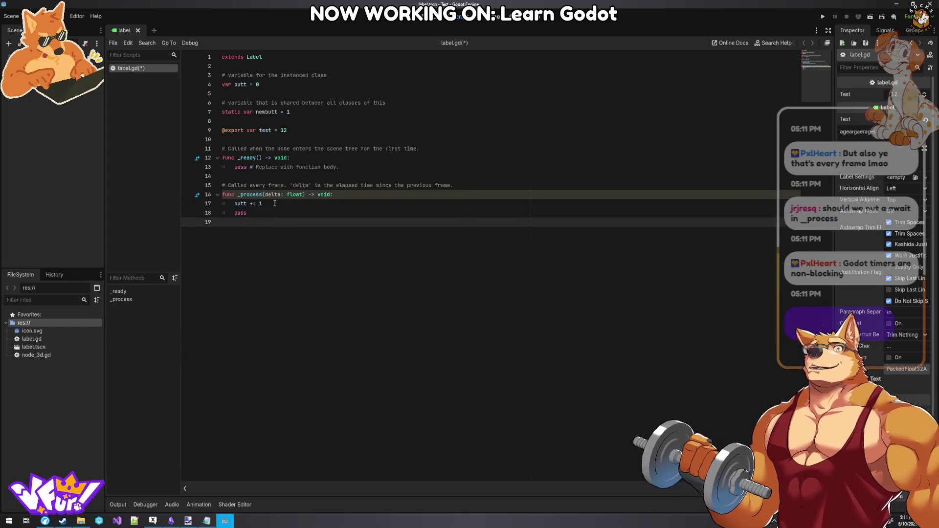
key(Return)
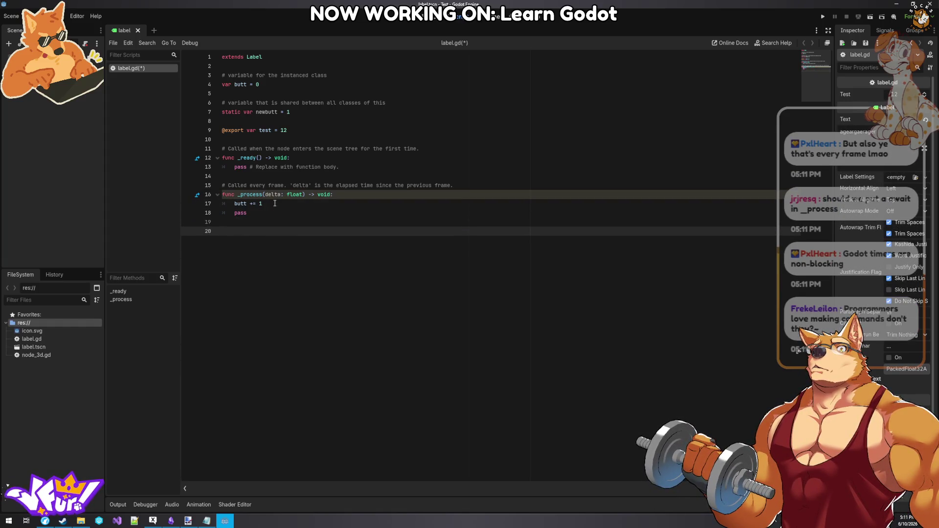
Add comments '# _process <-- nonblocking' and '# sleep <-- Promise awaited state,' at the script's end.
text(#_process )
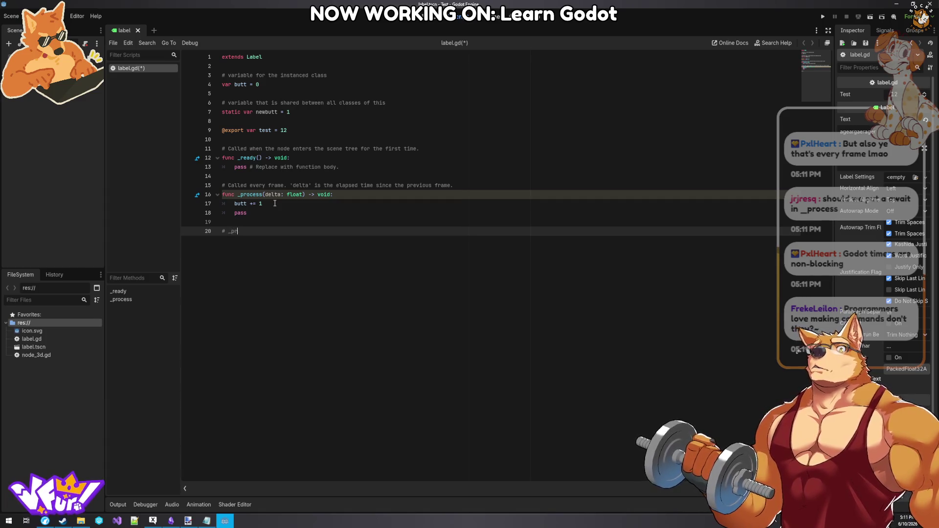
text(<-- nonbloc)
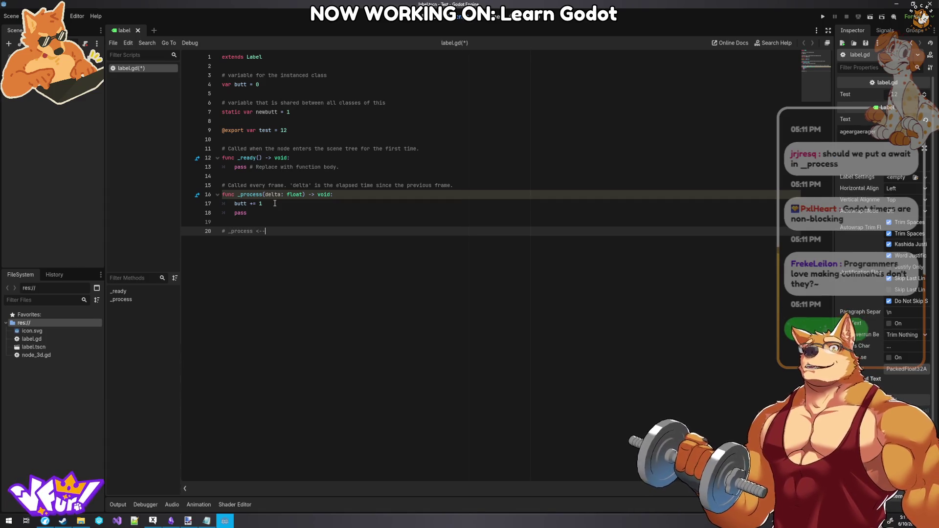
text(king)
key(Return)
text(# s)
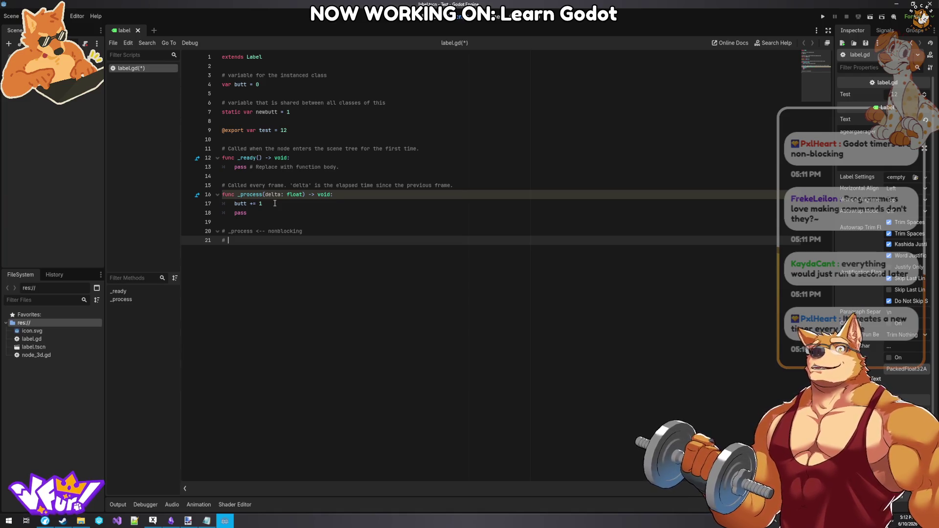
text(leep)
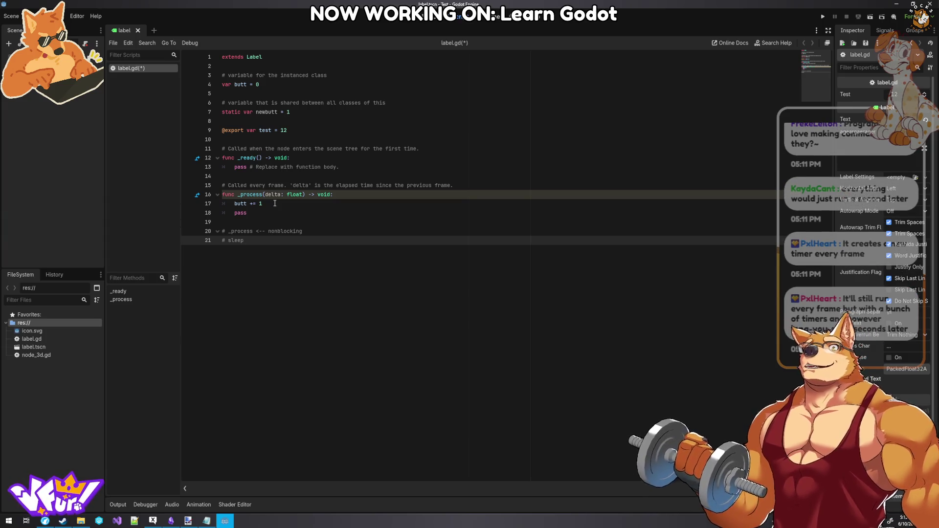
text(<--)
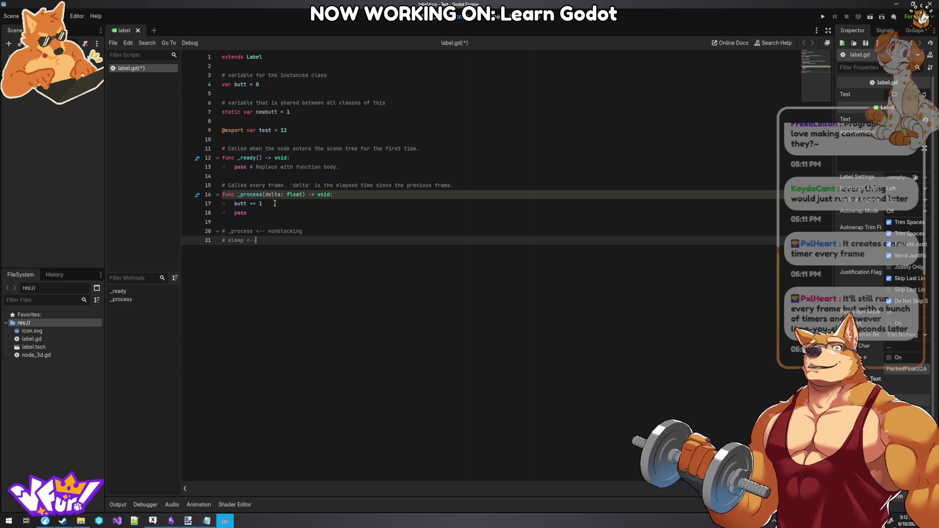
text(Promise)
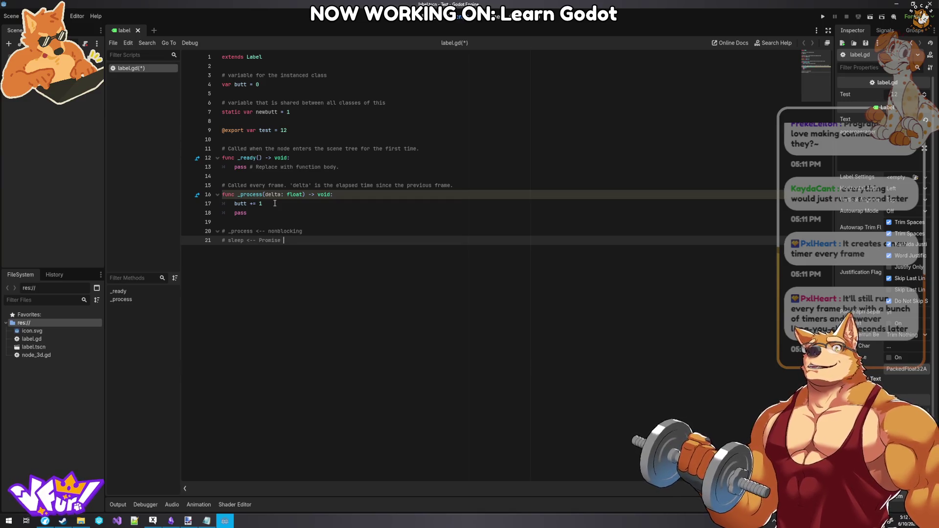
text( awaited )
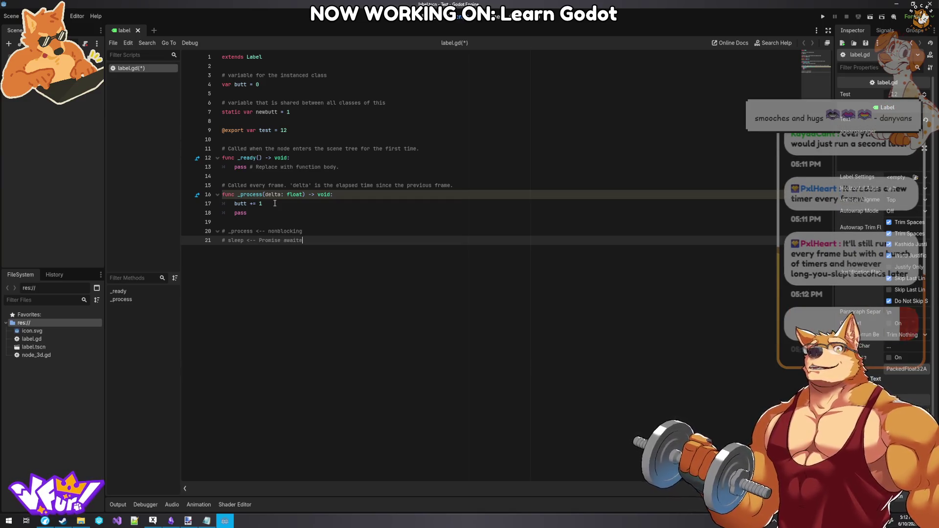
text(state,)
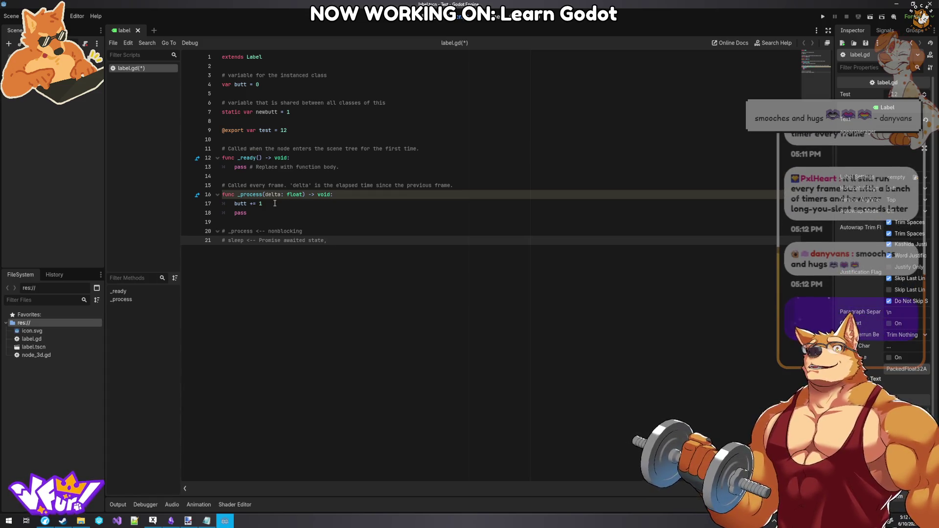
Start an 'await timer' line inside the _process body.
key(Up)
key(Up)
key(Up)
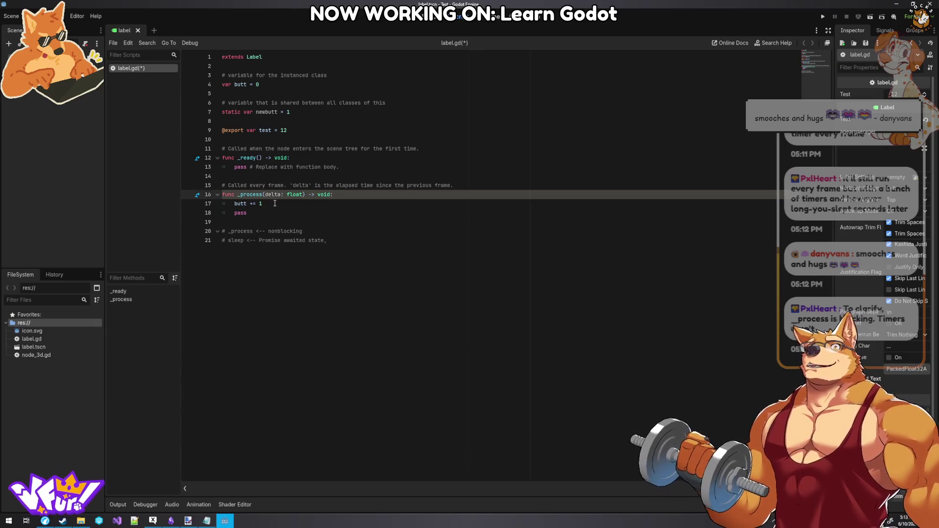
key(Return)
text(await)
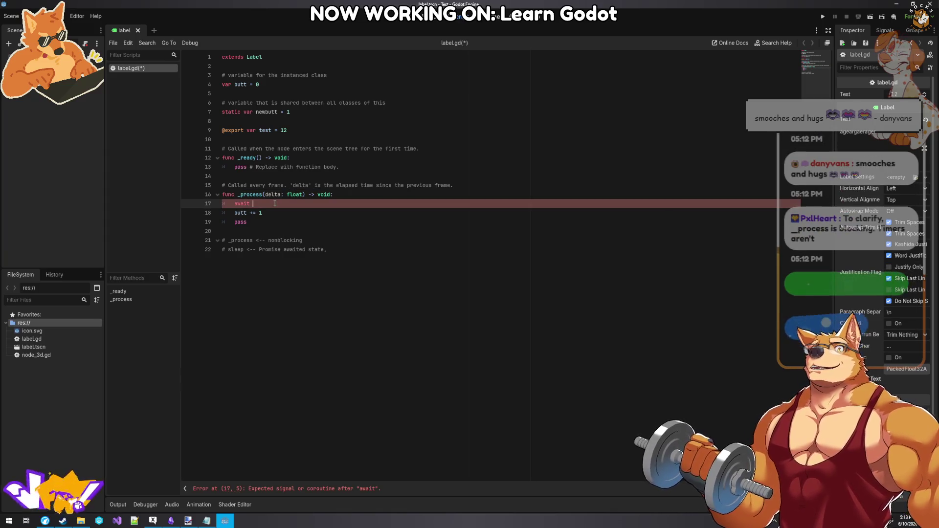
text( timer)
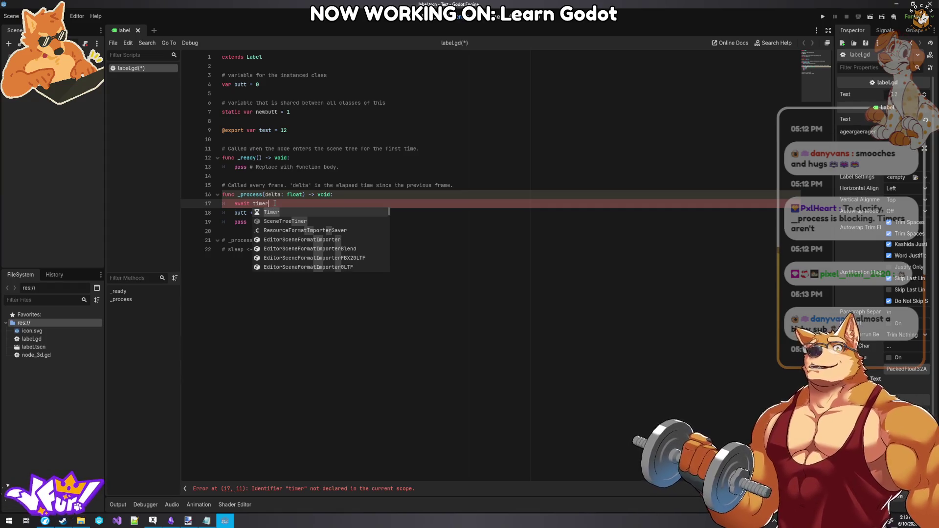
Remove the await timer line and change the note to 'non-blocking (?)'.
key(BackSpace)
key(BackSpace)
key(BackSpace)
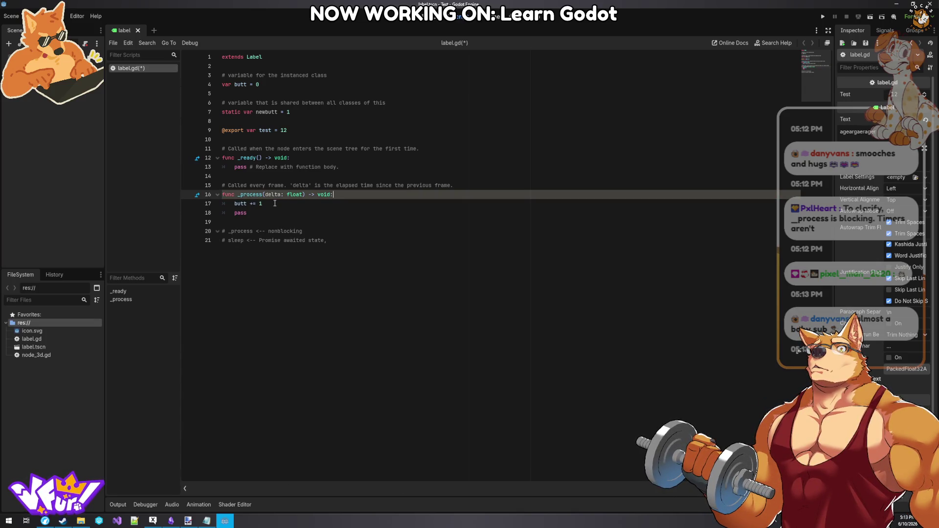
key(Down)
key(Down)
key(Down)
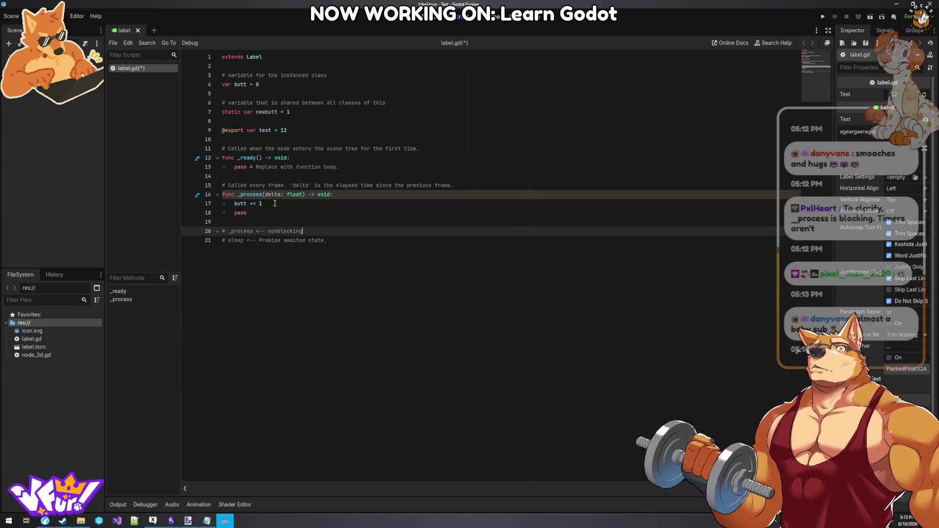
key(Left)
text(-)
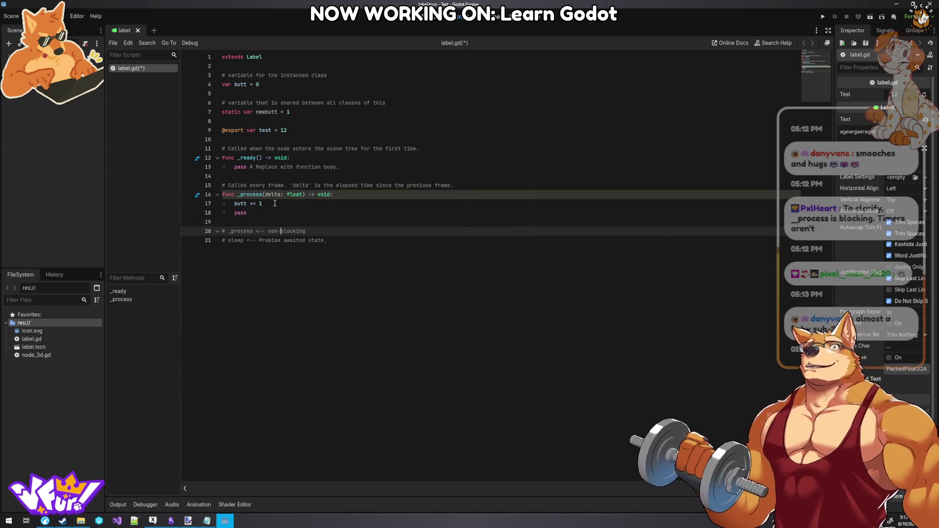
key(End)
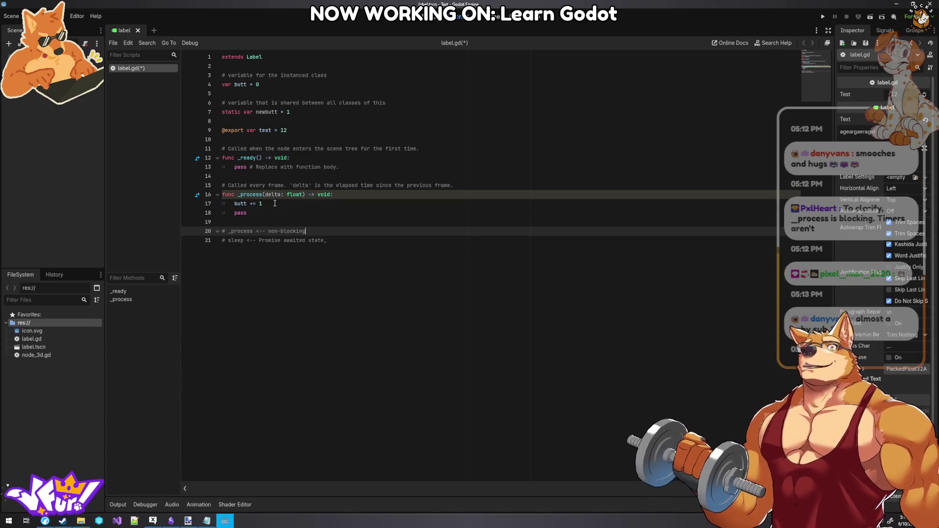
key(Return)
key(Return)
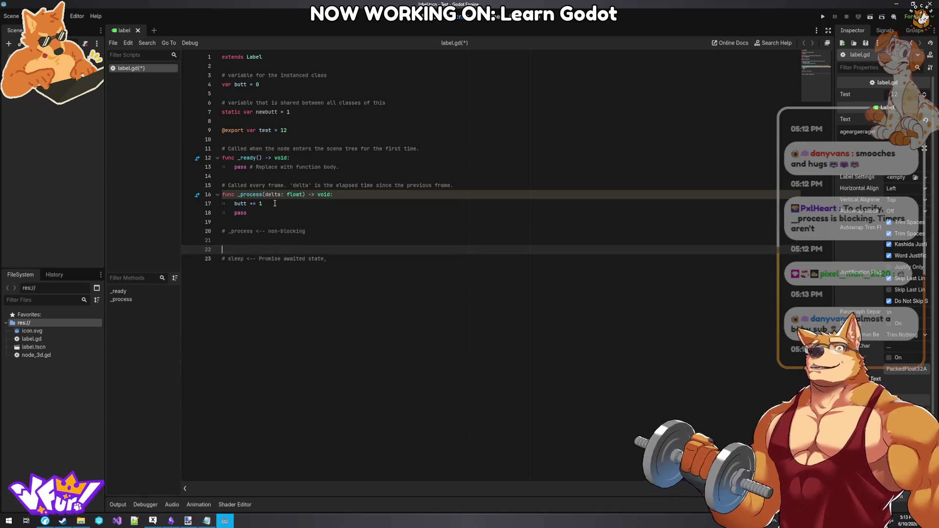
key(Up)
key(Up)
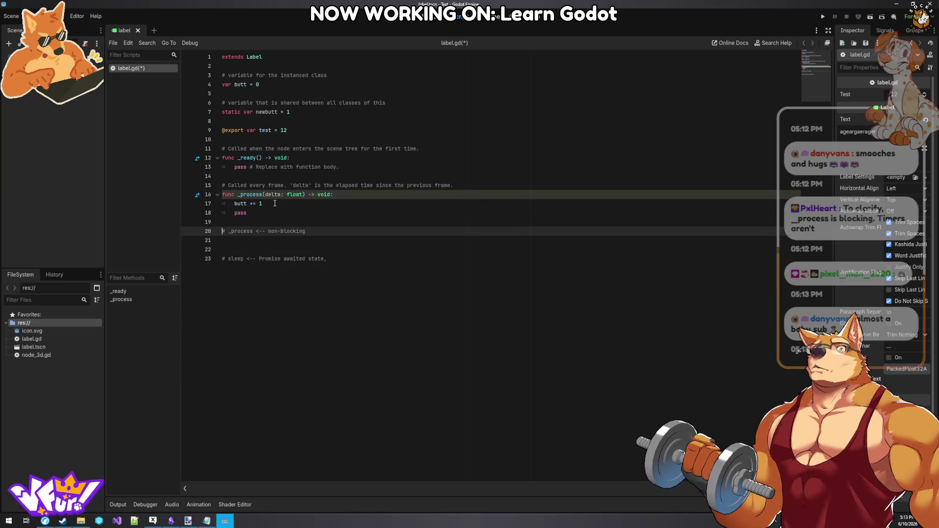
text((?))
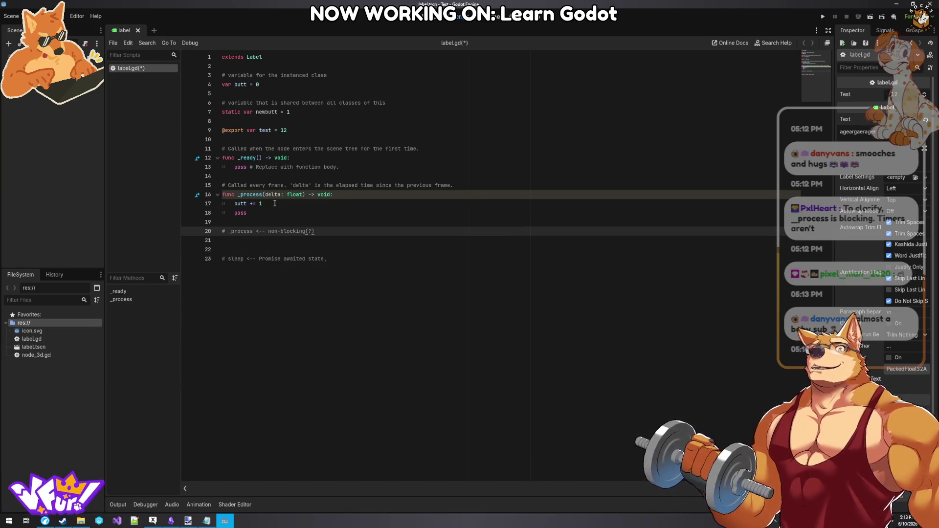
Draft a _process async note, then delete it along with the sleep note and blank lines.
key(Return)
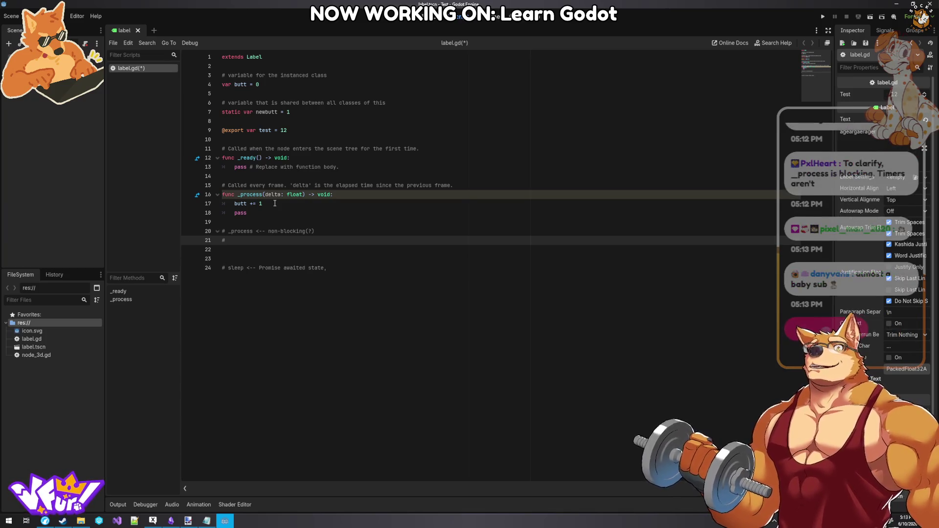
text(_process)
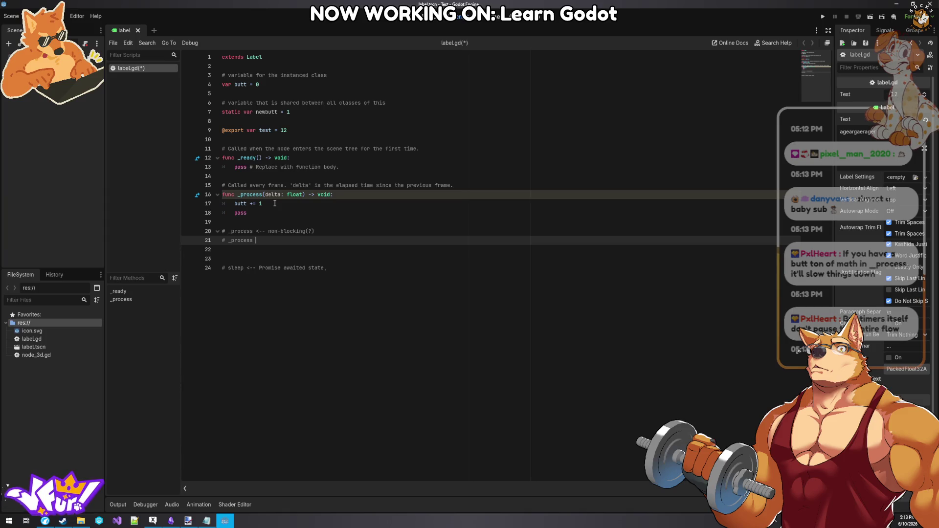
text(ast)
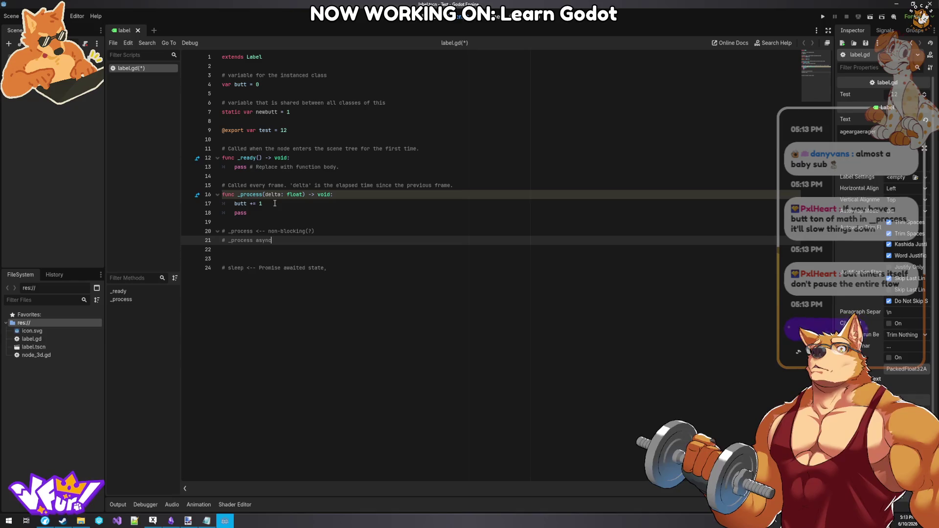
key(BackSpace)
key(BackSpace)
key(BackSpace)
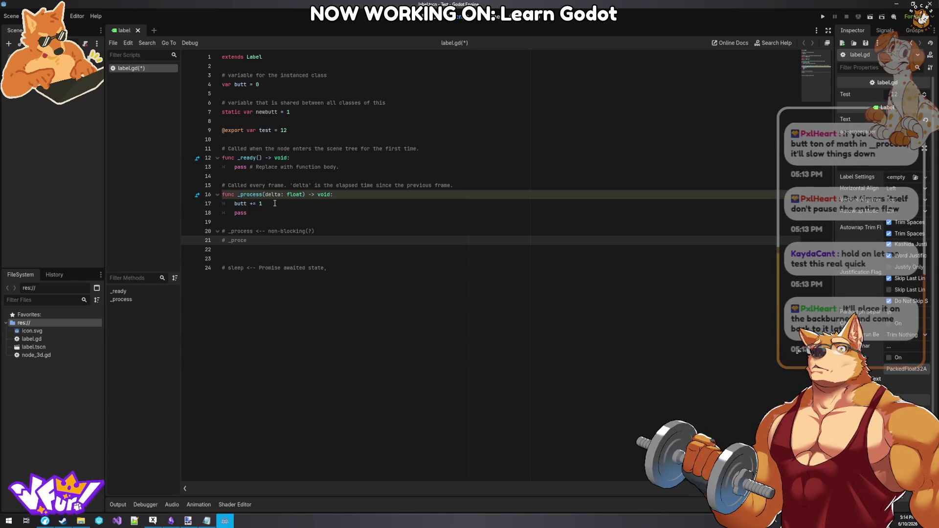
key(BackSpace)
key(BackSpace)
key(BackSpace)
key(BackSpace)
key(Down)
key(Down)
key(Down)
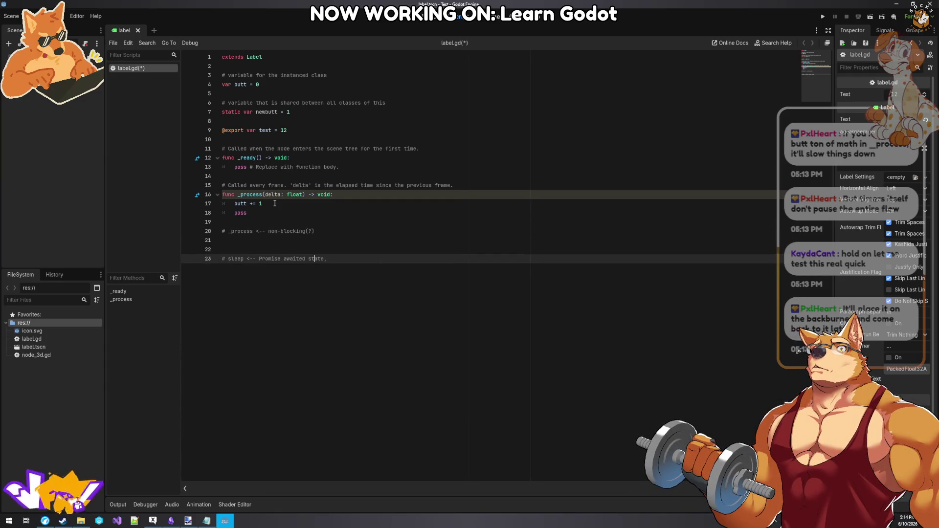
key(BackSpace)
key(BackSpace)
key(BackSpace)
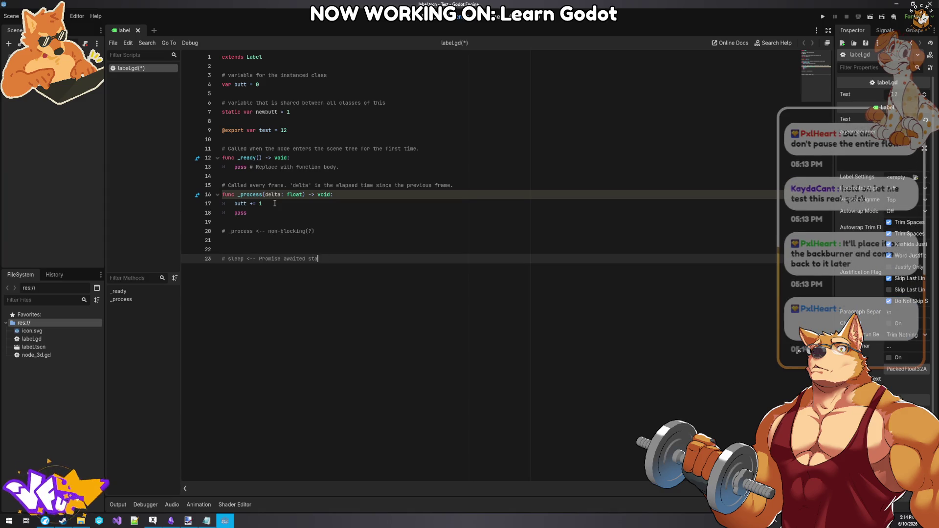
key(BackSpace)
key(BackSpace)
key(BackSpace)
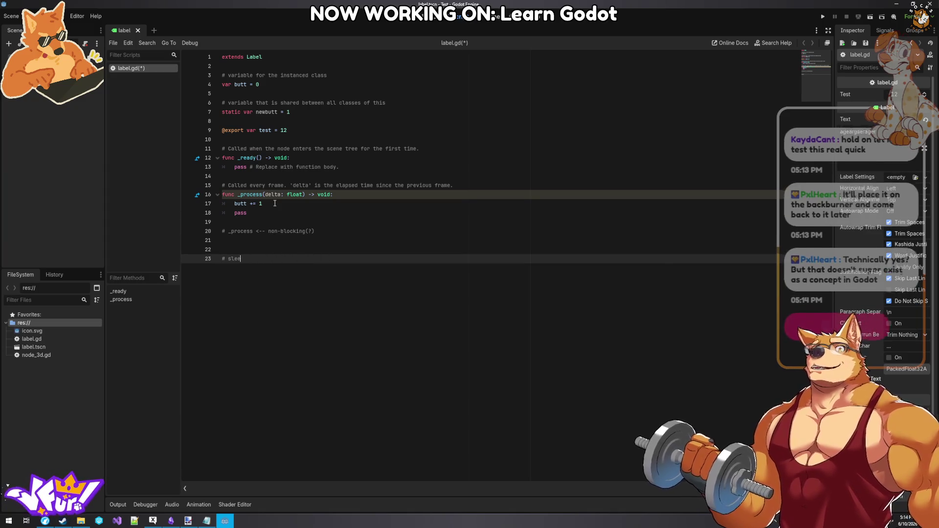
key(BackSpace)
key(BackSpace)
key(BackSpace)
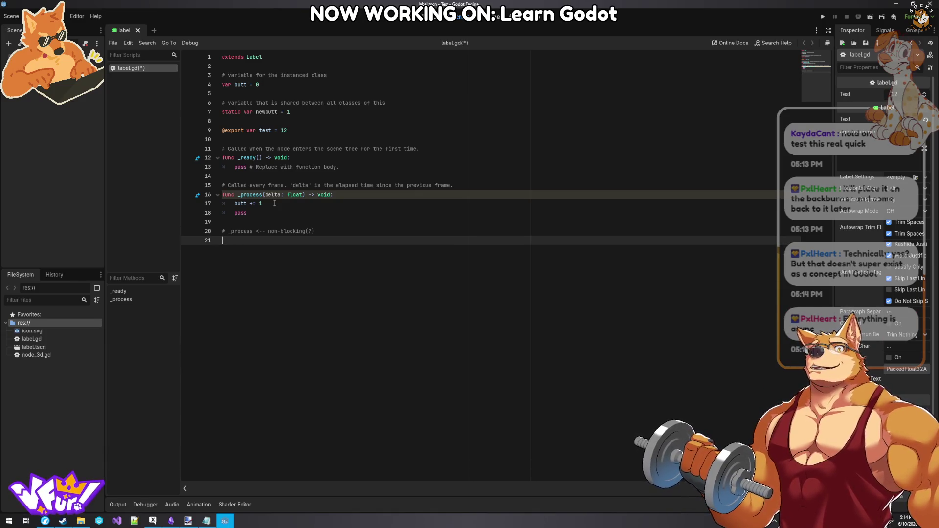
Write the notes 'everything is async' and 'everyone is gay, what are you', then bring up the browser.
text(#everything is as)
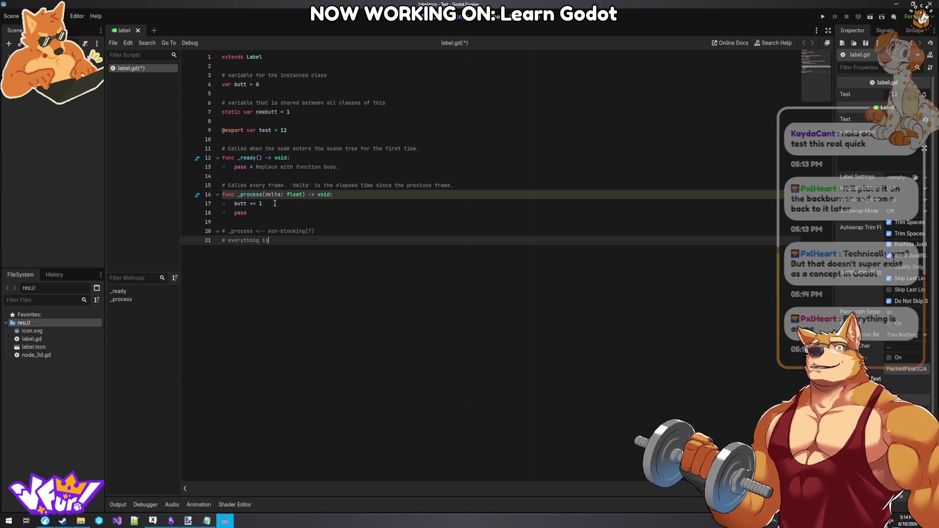
text(ync)
key(Return)
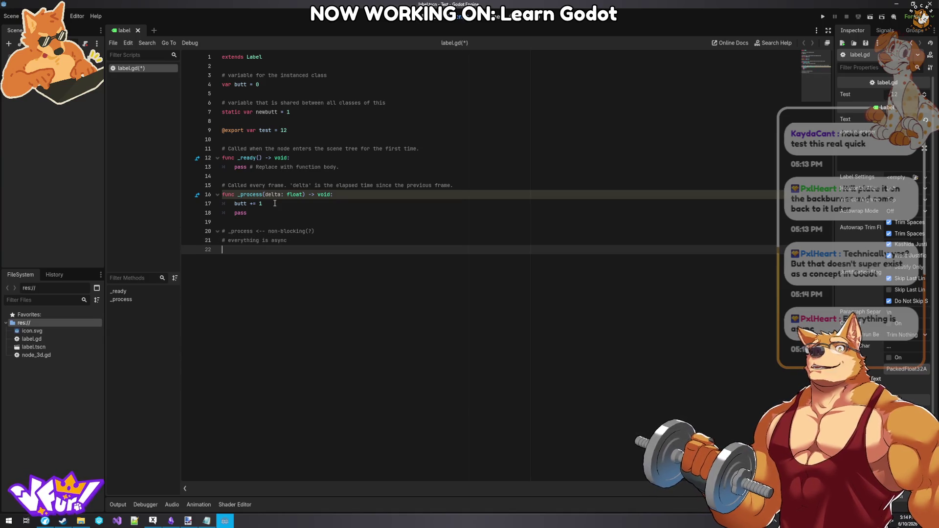
text(#everyone is ga)
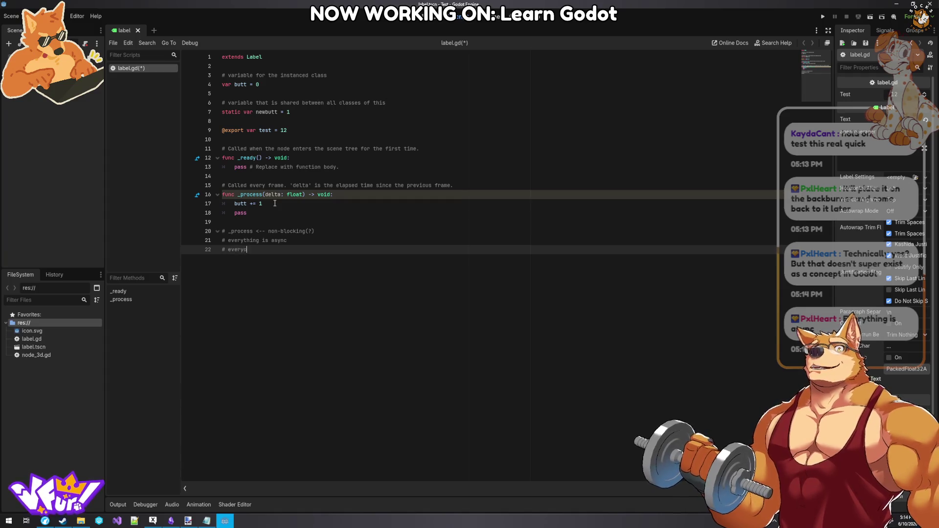
text(y, w)
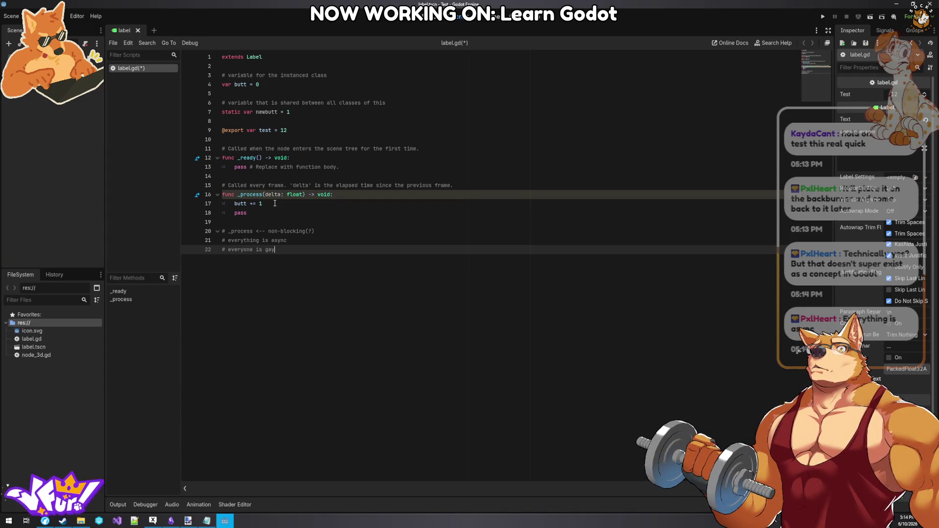
text(hat are you)
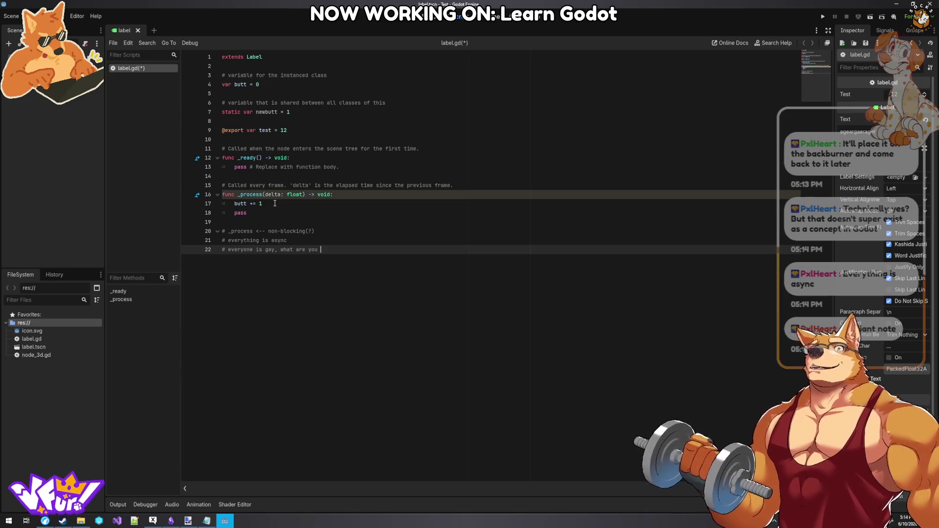
click(43, 522)
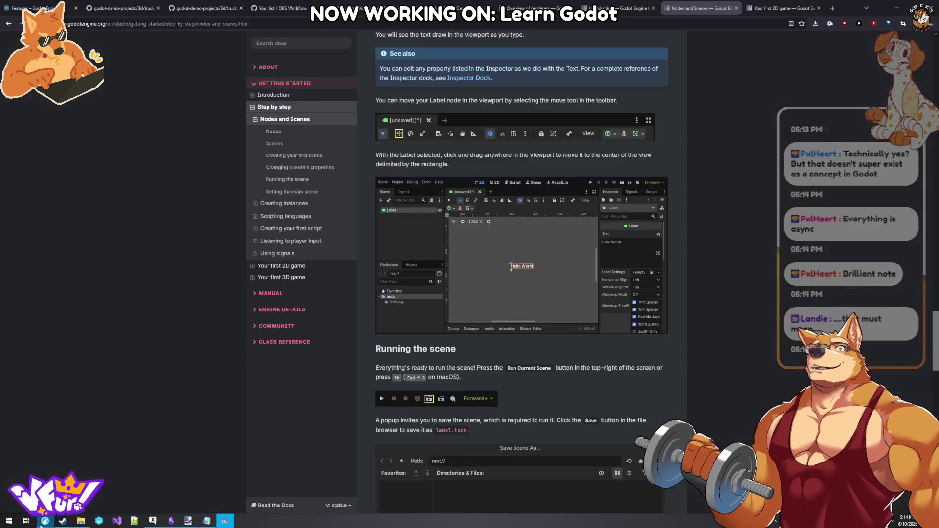
Open a new tab and load the YouTube video 'Tidus speaks with the Fayth' by searching 'tidus speaks'.
click(454, 7)
click(390, 268)
click(834, 9)
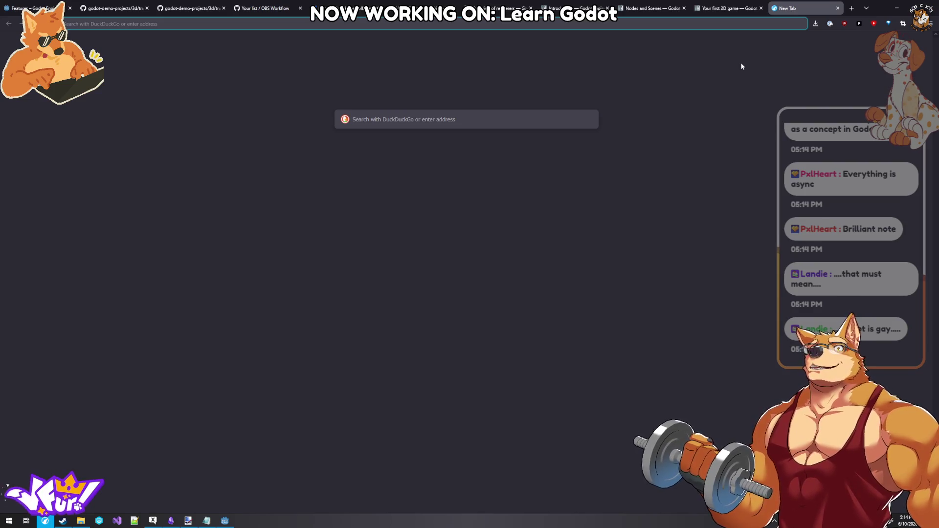
text(tidus speaks)
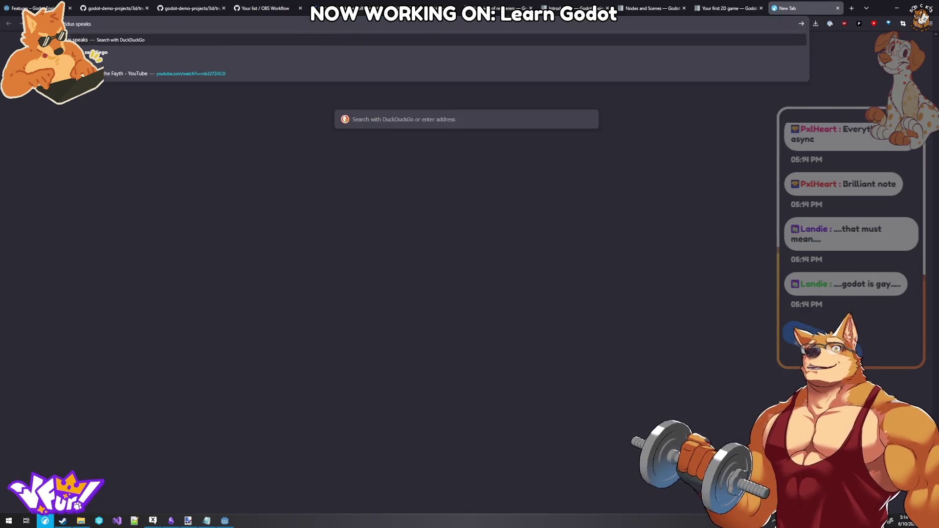
key(Down)
key(Return)
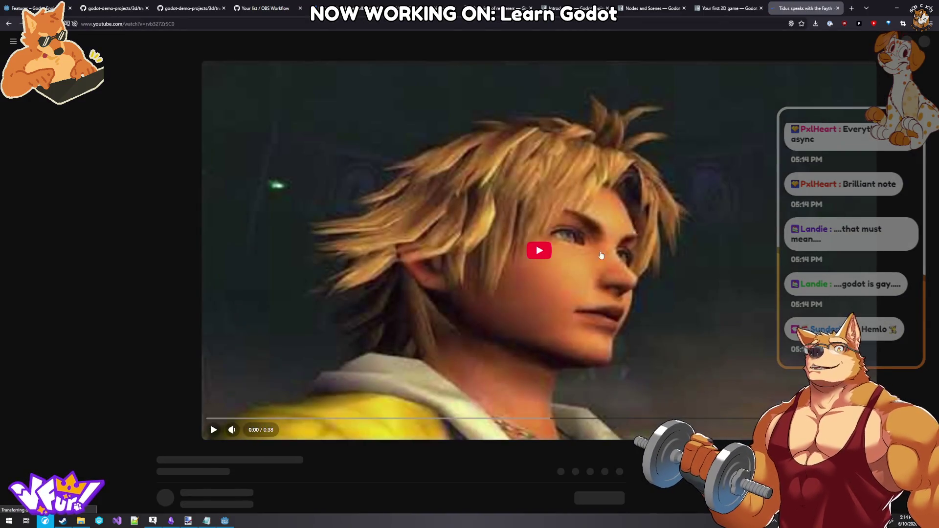
Play the Tidus clip, move on to 'More Video Game Crime Jazz!', then return to Godot.
click(536, 250)
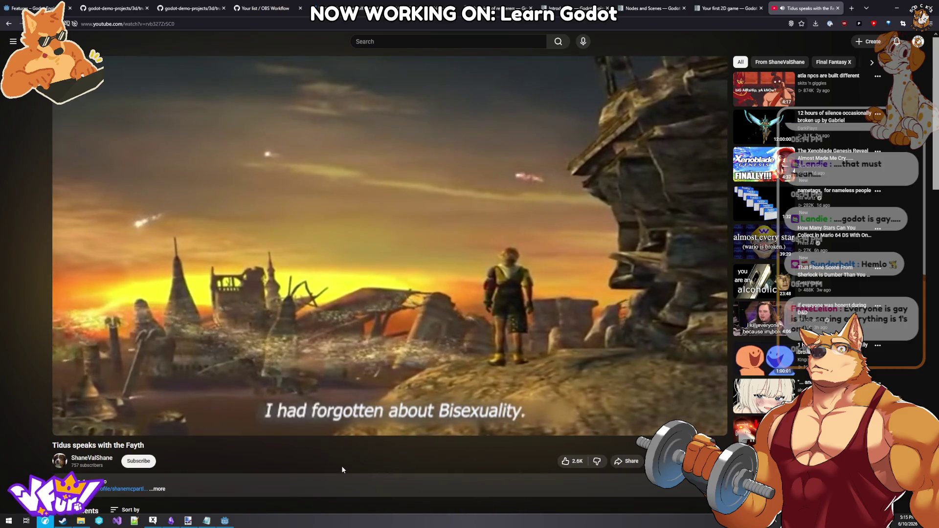
mouse_move(492, 258)
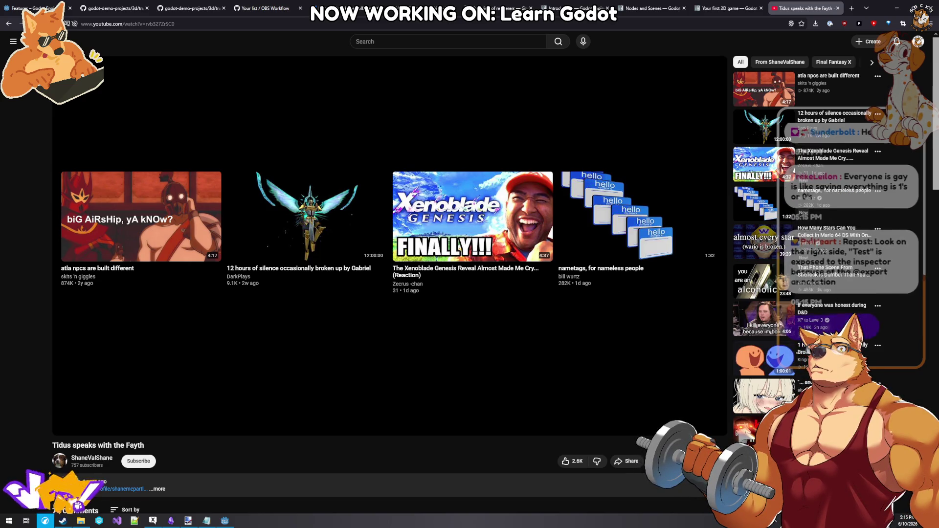
key(alt+Left)
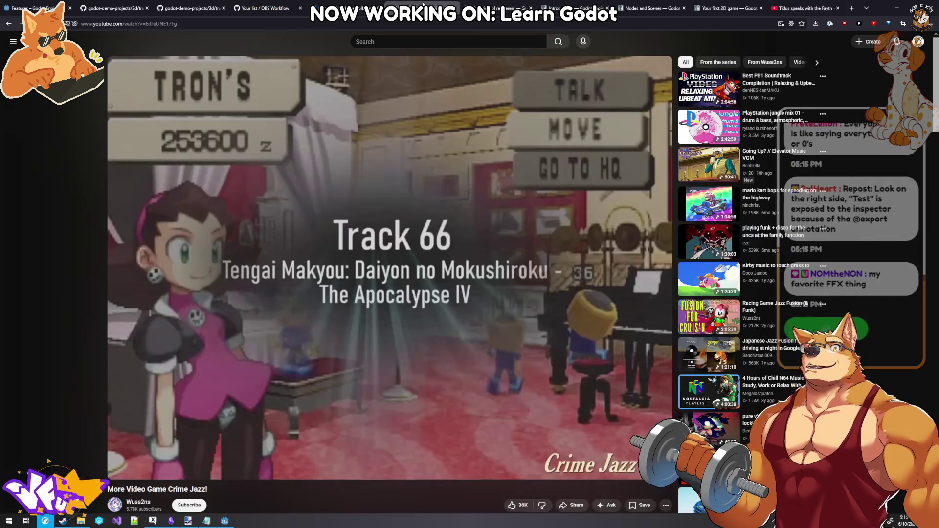
click(421, 347)
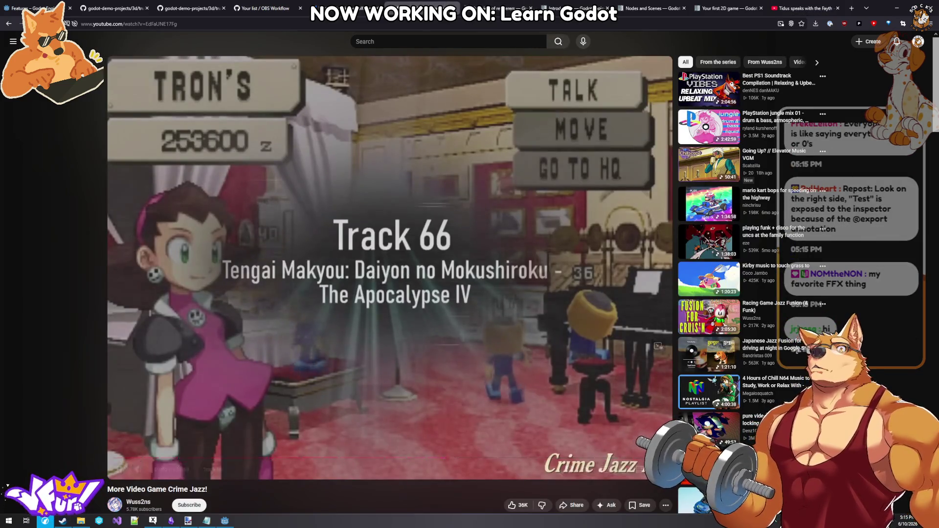
key(alt+Tab)
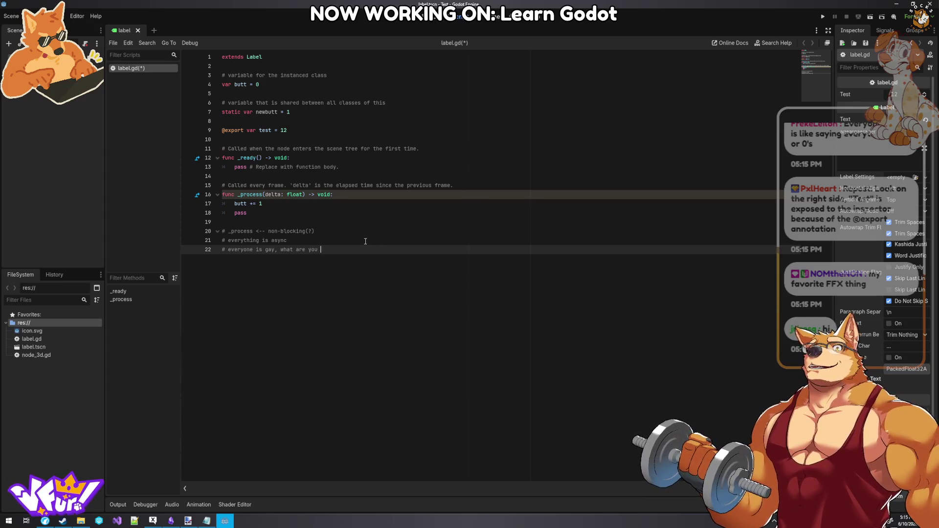
Add the comment '# process = blocking' below the notes.
key(Return)
key(Return)
text(process = b)
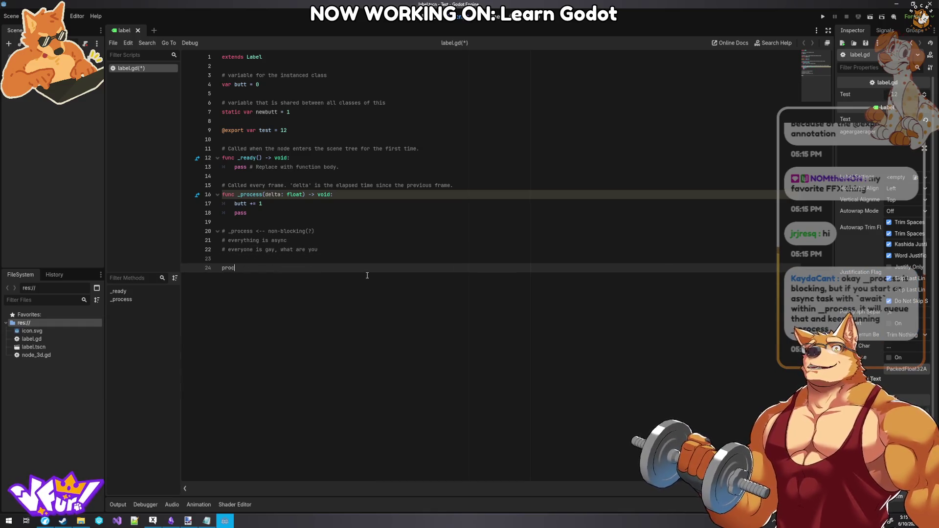
text(locking)
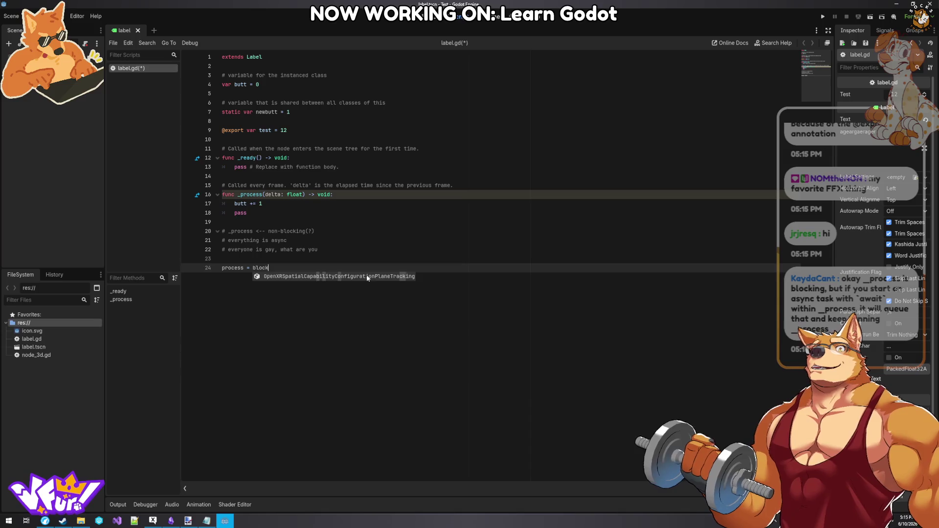
key(Return)
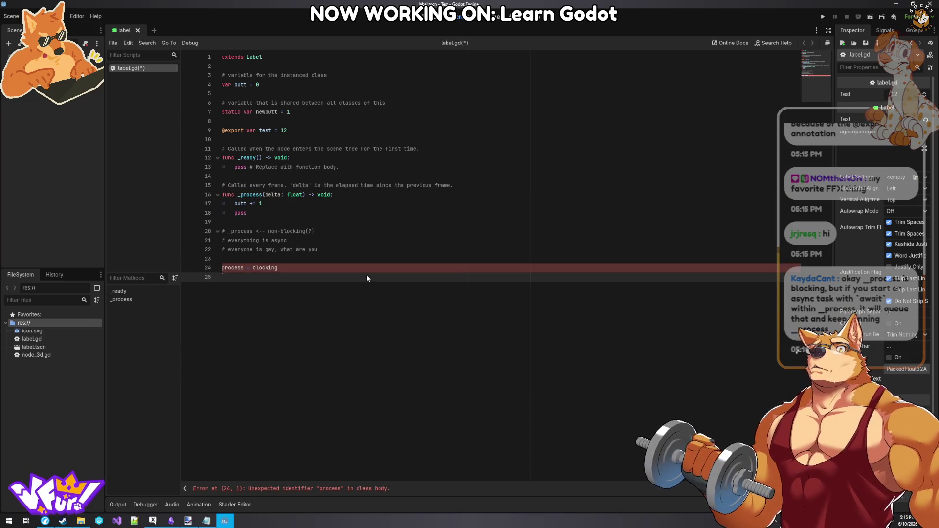
key(Up)
text(#)
key(End)
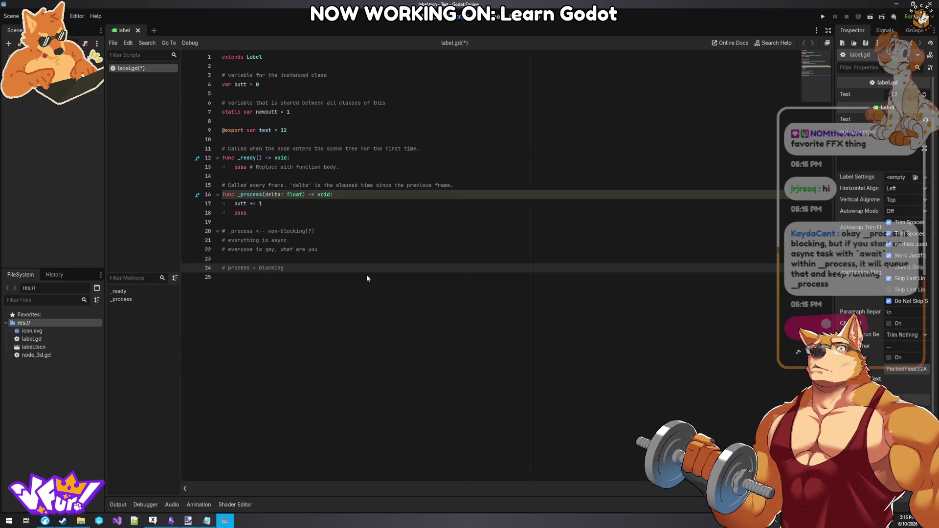
Add a comment that hitting a promise defers _process's remaining code until the await finishes.
key(Return)
text(#)
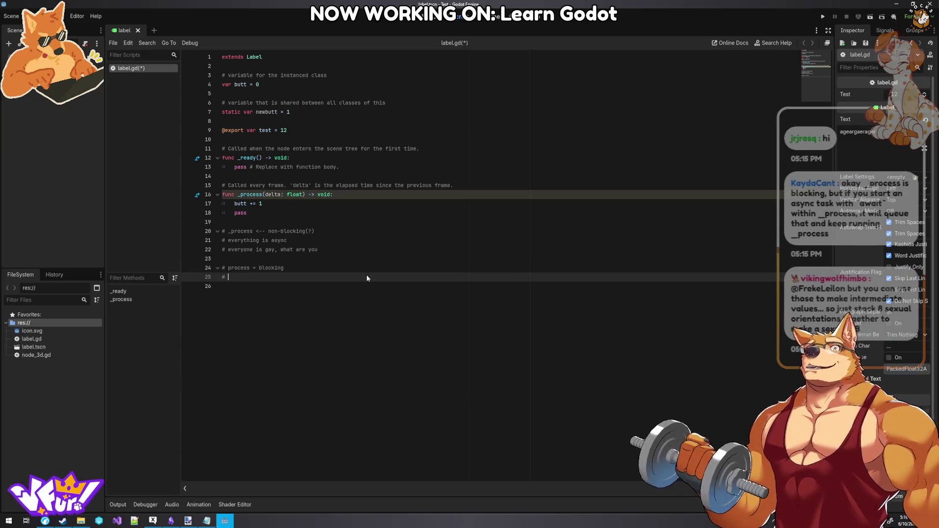
text( if you h)
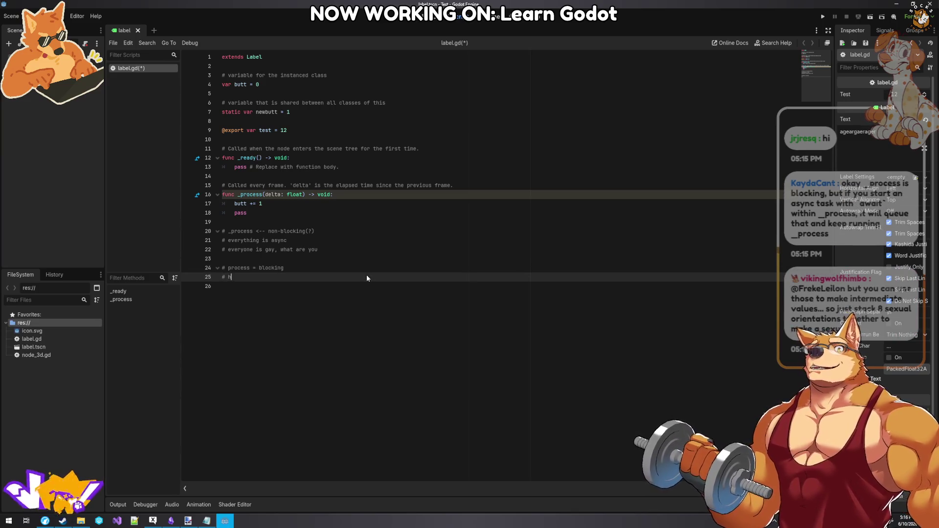
text(it a promise then )
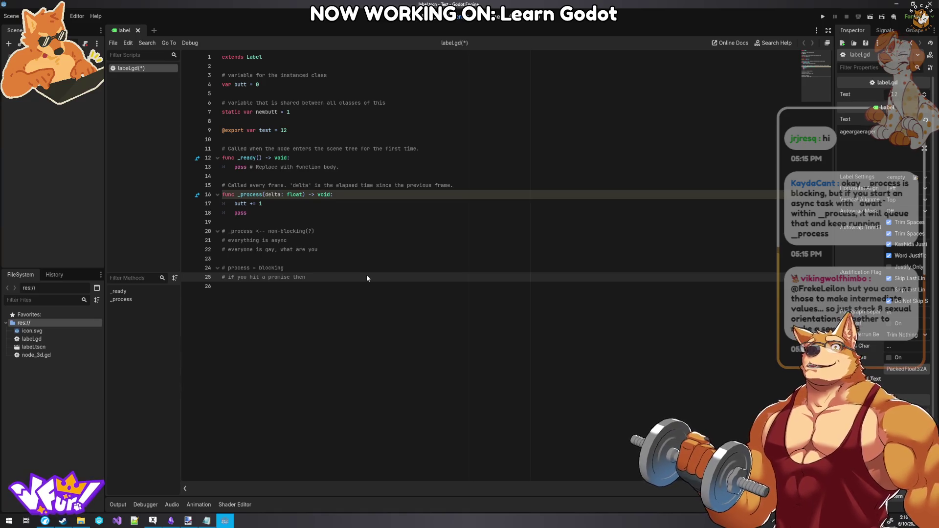
text(_process essent)
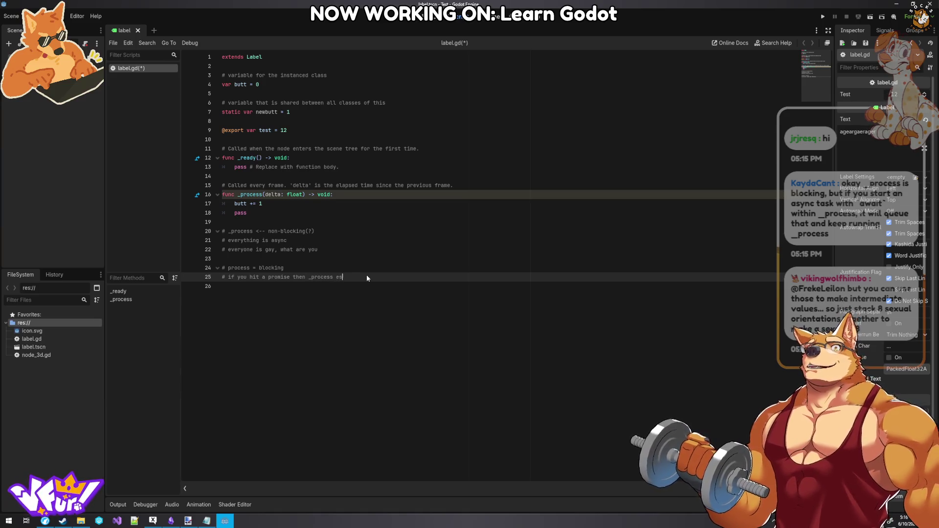
text(ially futures the r)
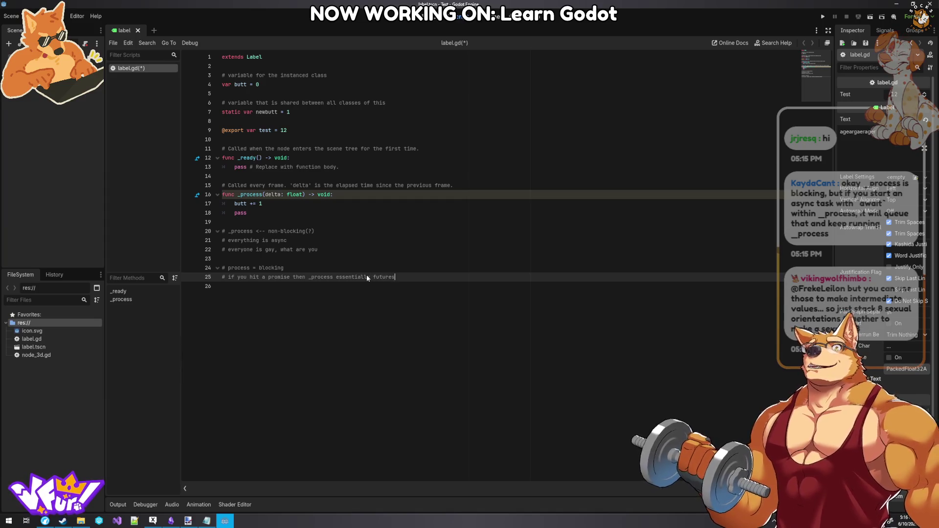
text(est of the cod)
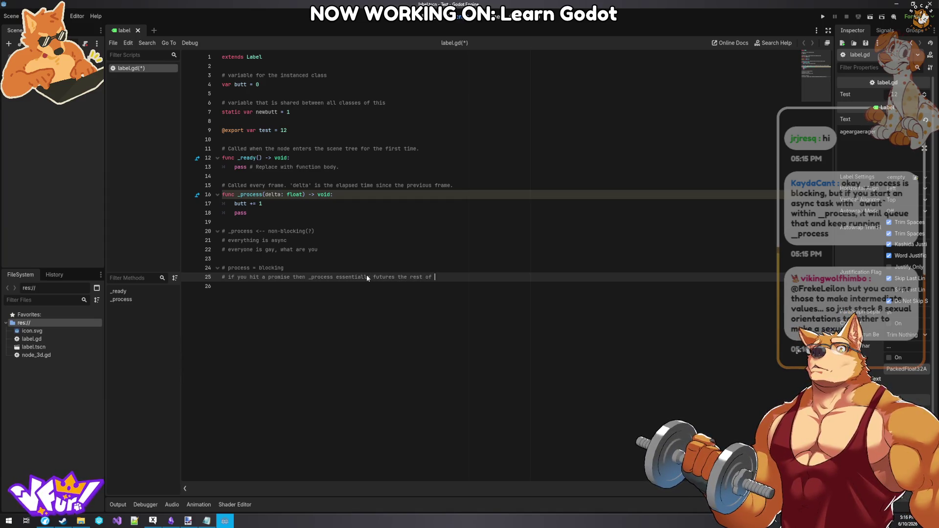
text(e to be done whenever that )
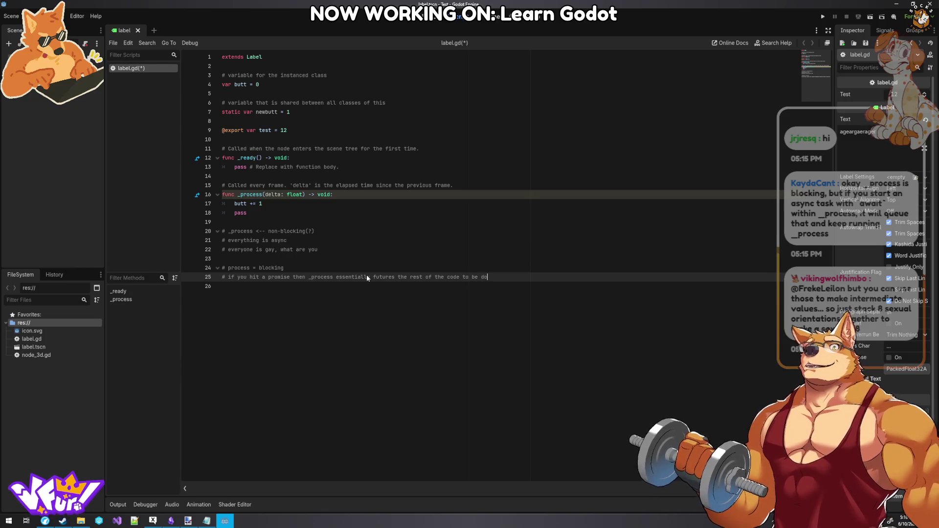
text(await is )
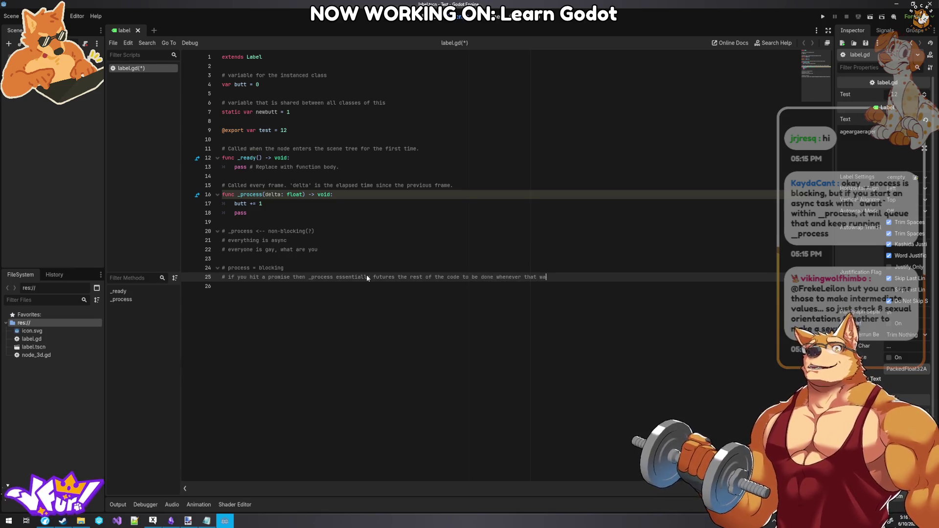
text(finished)
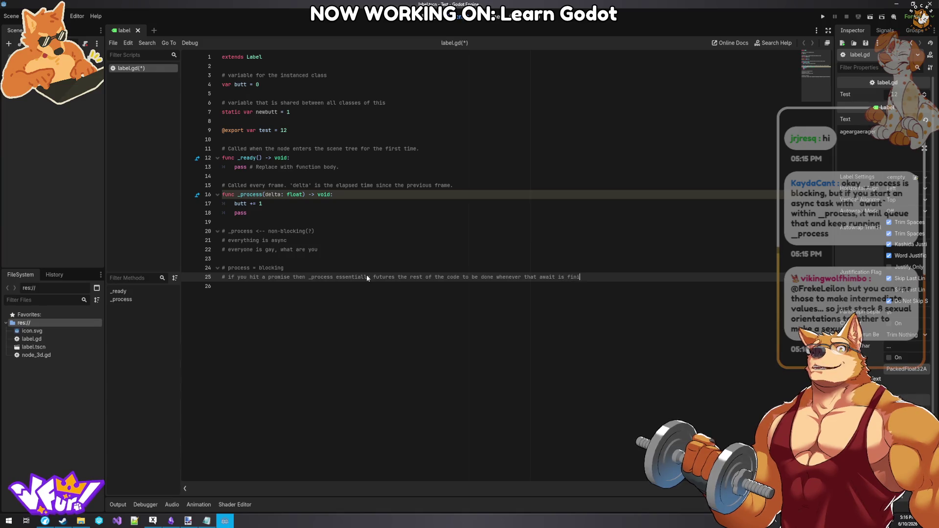
key(Return)
text(#)
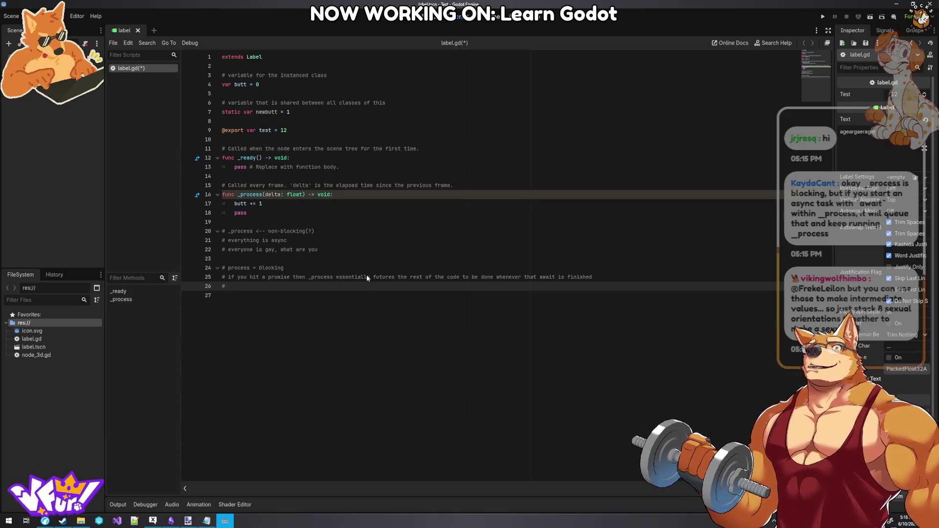
key(ctrl+shift+d)
key(alt+Up)
key(alt+Up)
key(alt+Up)
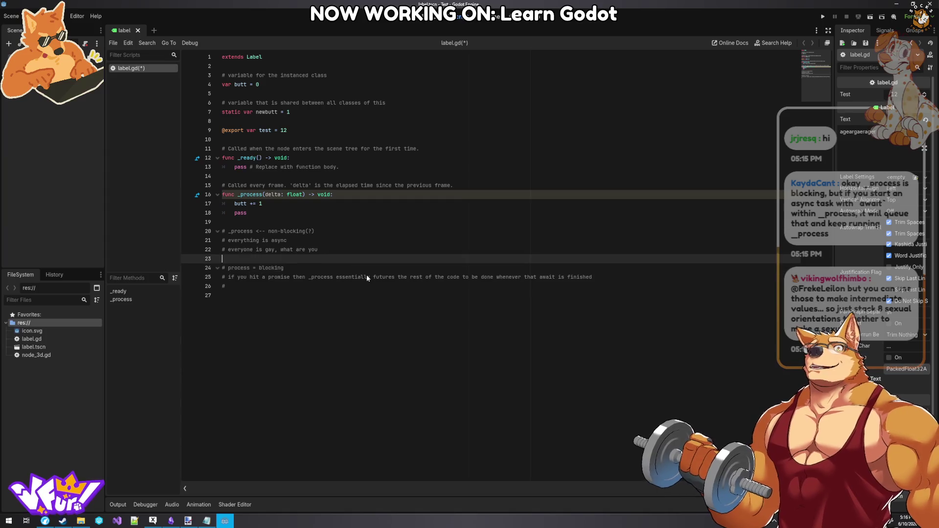
Type the heading 'THEORY:' on line 24 with a blank line below it.
text(THEORY:)
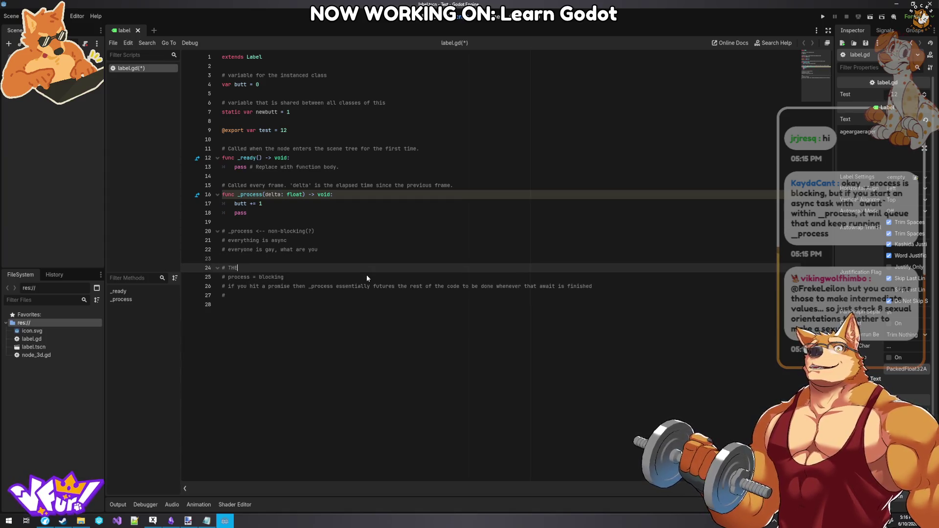
key(Return)
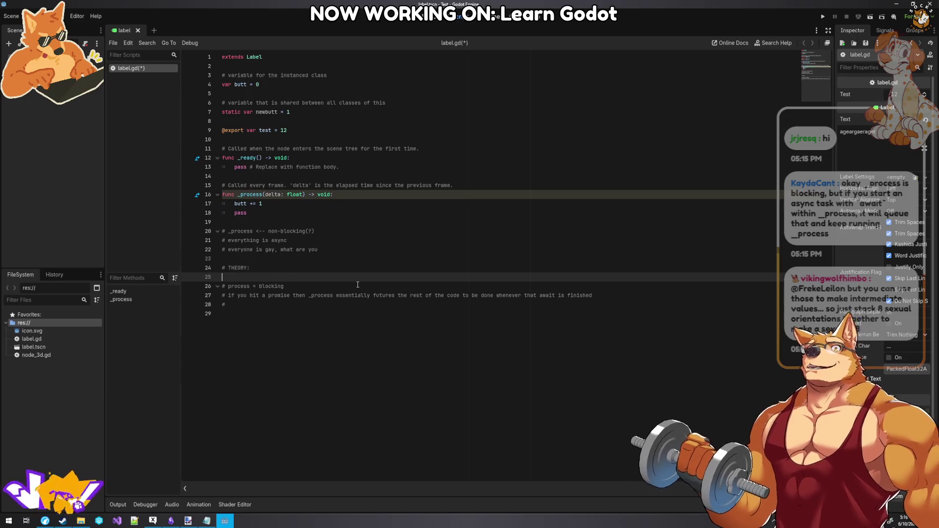
scroll(367, 278, up, 3)
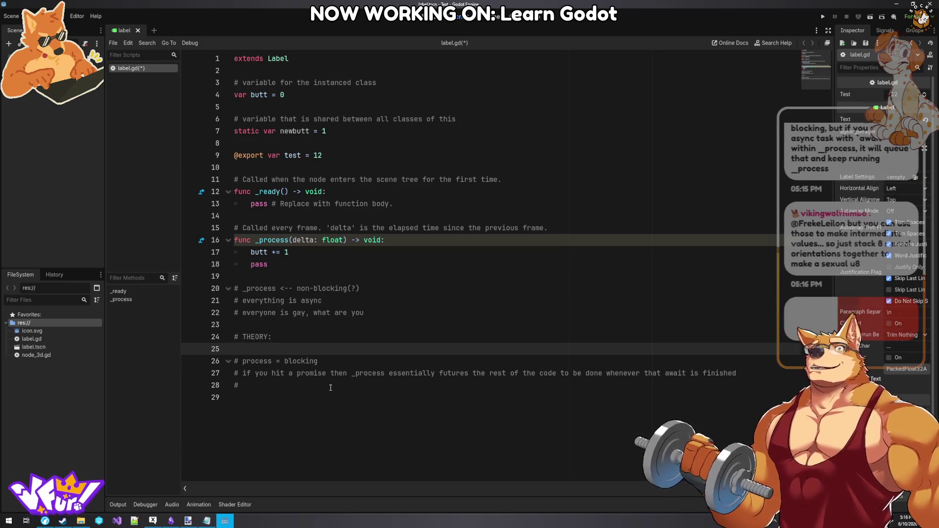
Draft the question 'does _process back out as soon as it sees an await' on line 28, then delete it.
click(320, 376)
click(318, 387)
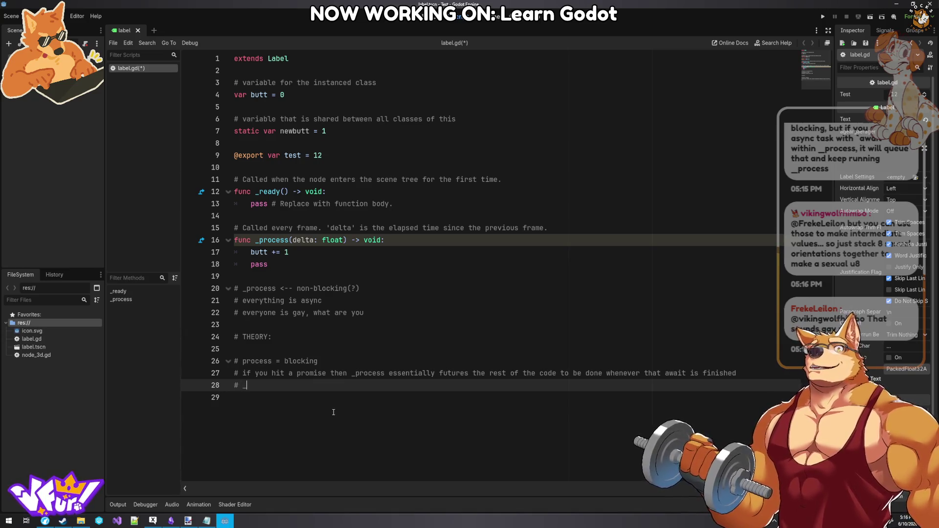
text(process)
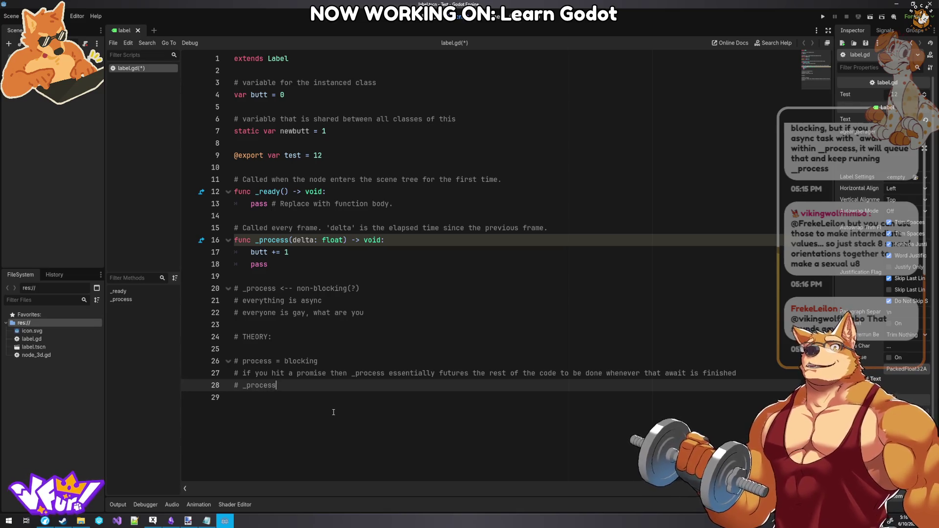
key(BackSpace)
key(BackSpace)
key(BackSpace)
text(does )
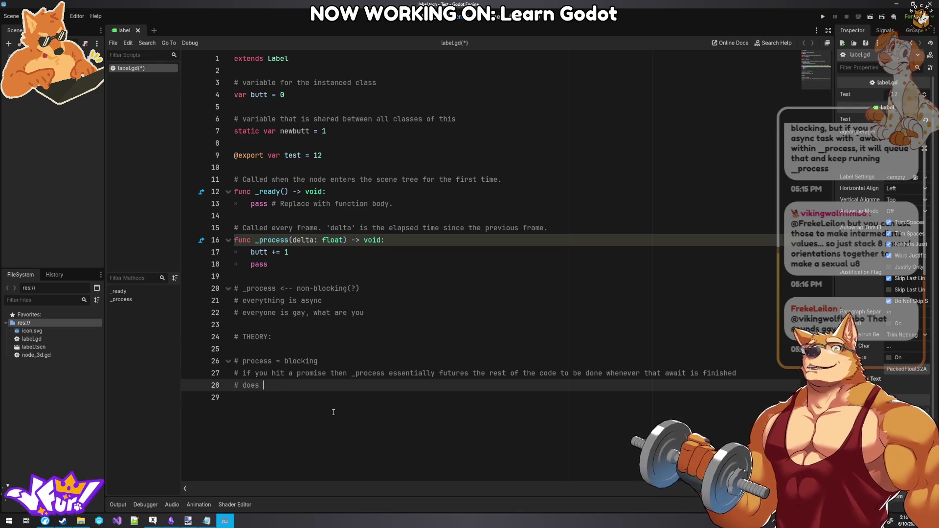
text(_process back)
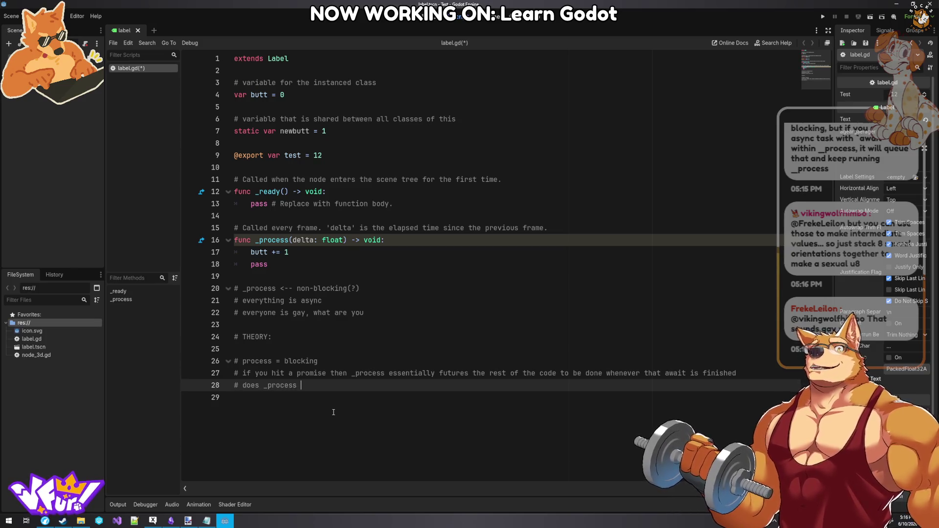
text( out as soon a)
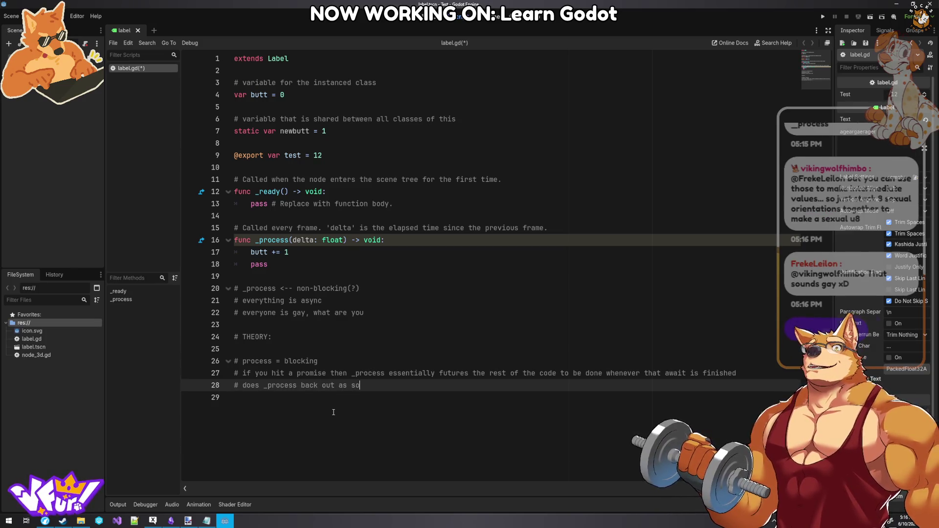
text(s it sees an wa)
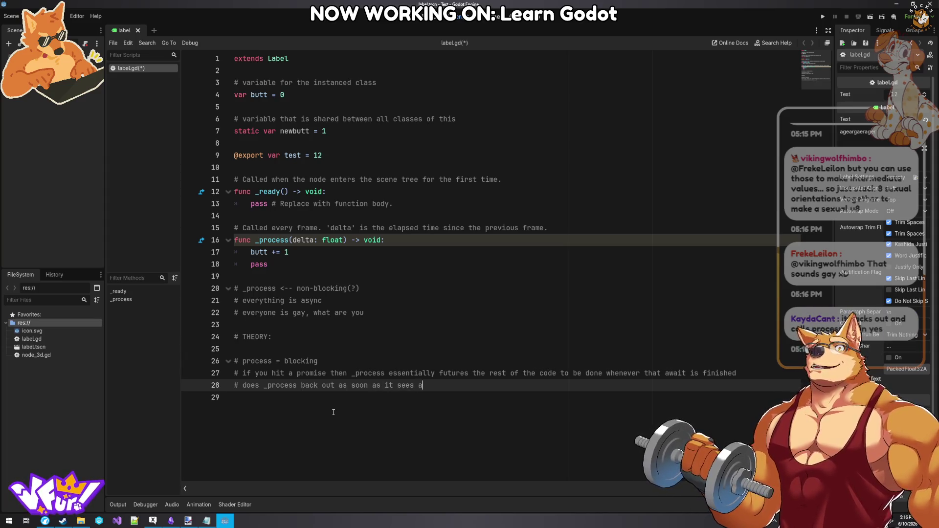
key(BackSpace)
key(BackSpace)
text(await ro)
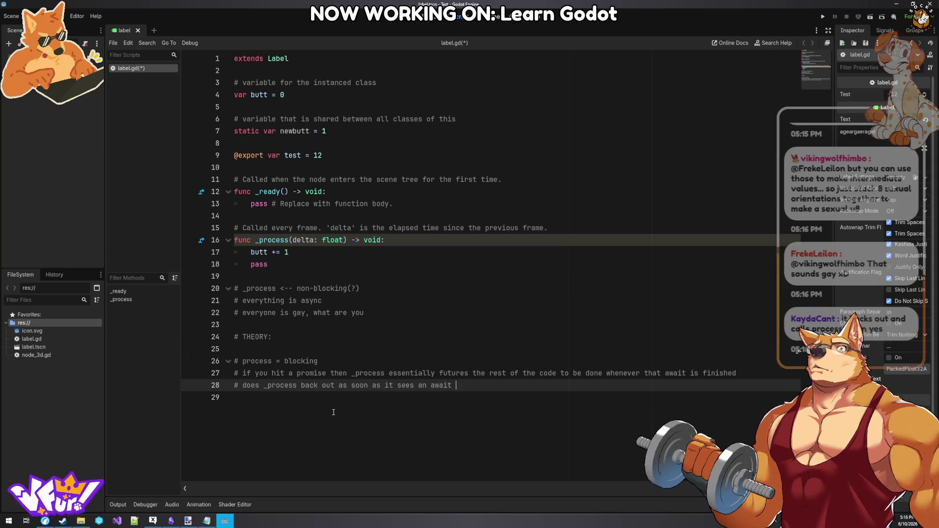
key(BackSpace)
key(BackSpace)
key(BackSpace)
key(Return)
key(Return)
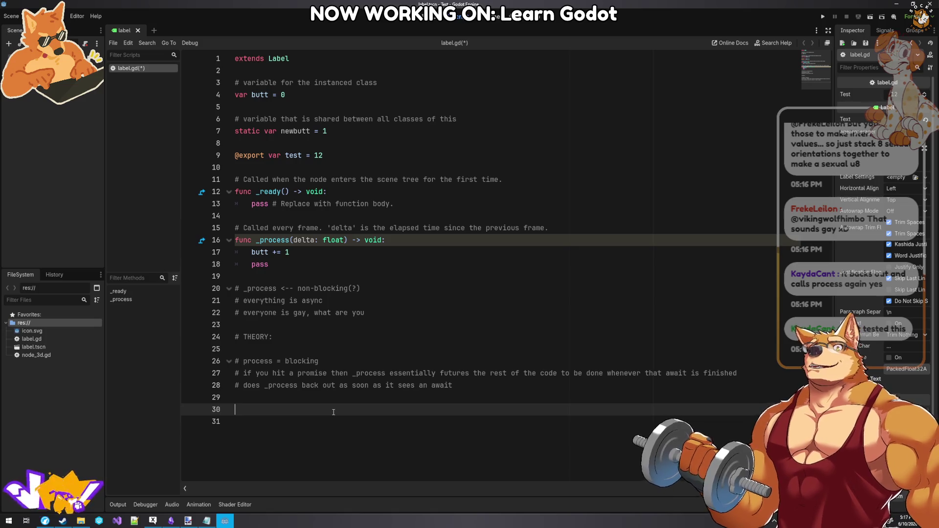
key(BackSpace)
key(BackSpace)
key(BackSpace)
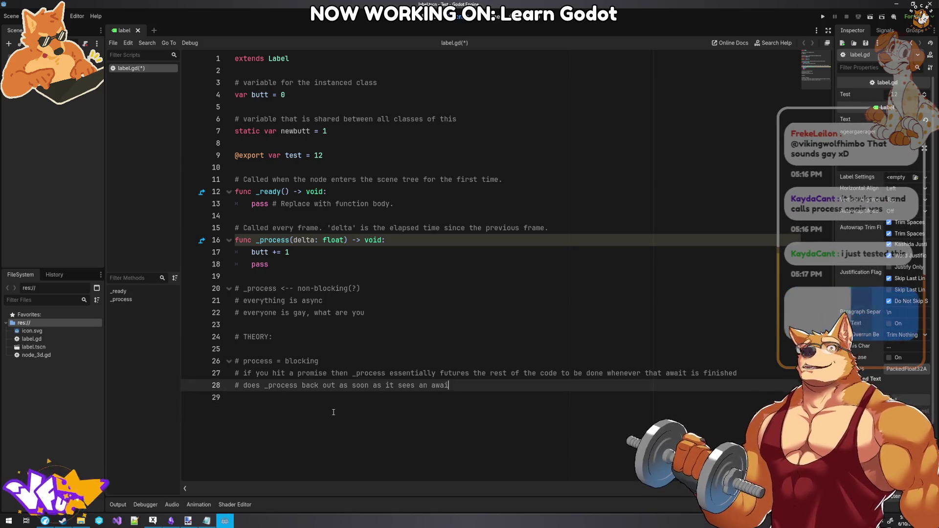
key(BackSpace)
key(BackSpace)
key(BackSpace)
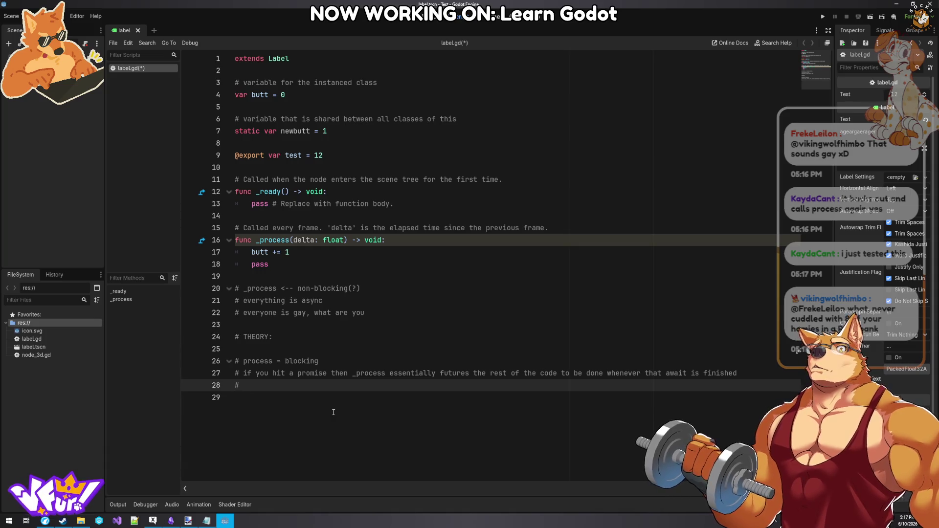
Change the heading from 'THEORY:' to 'FACT:' and clear the empty comment marker on line 28.
key(Up)
key(Up)
key(Up)
key(End)
key(Left)
key(BackSpace)
key(BackSpace)
key(BackSpace)
text(FACT)
key(Down)
key(Down)
key(Down)
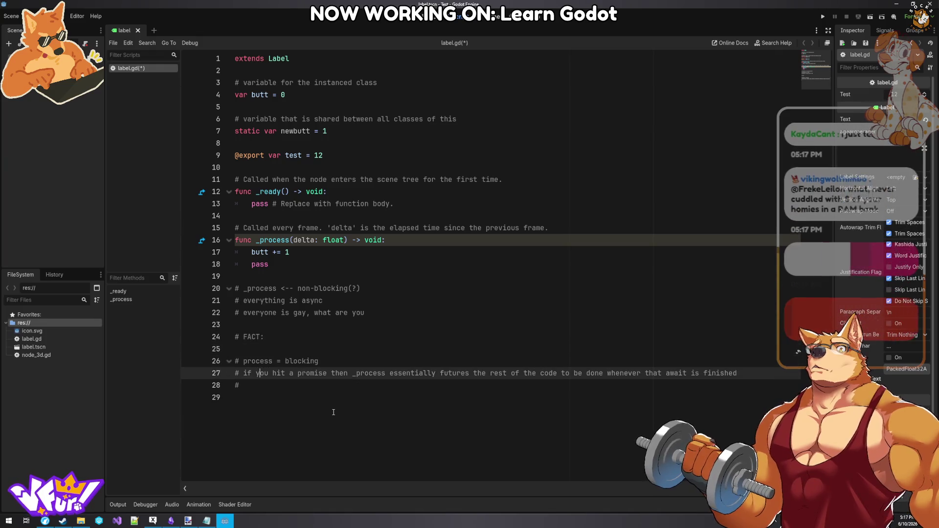
key(Down)
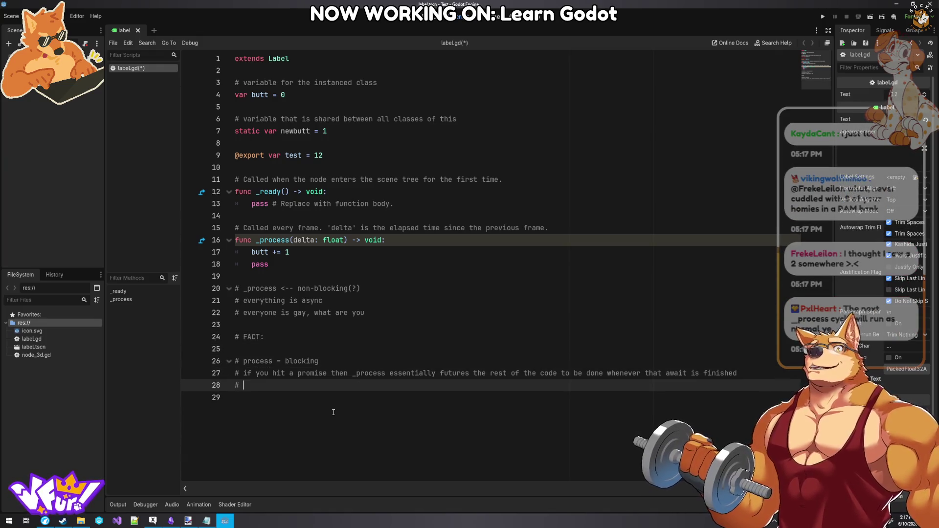
key(BackSpace)
key(BackSpace)
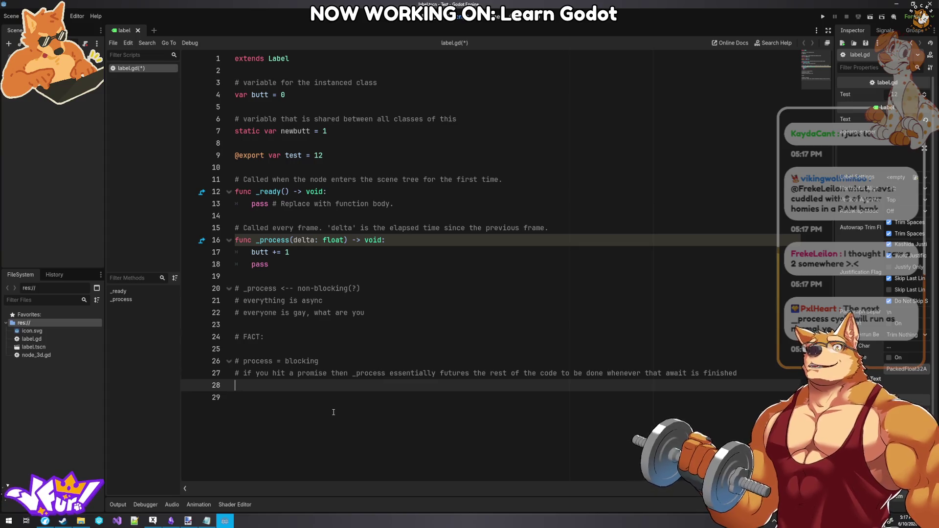
Start a new first line inside the _process function.
key(Up)
key(Up)
key(Up)
key(End)
key(Return)
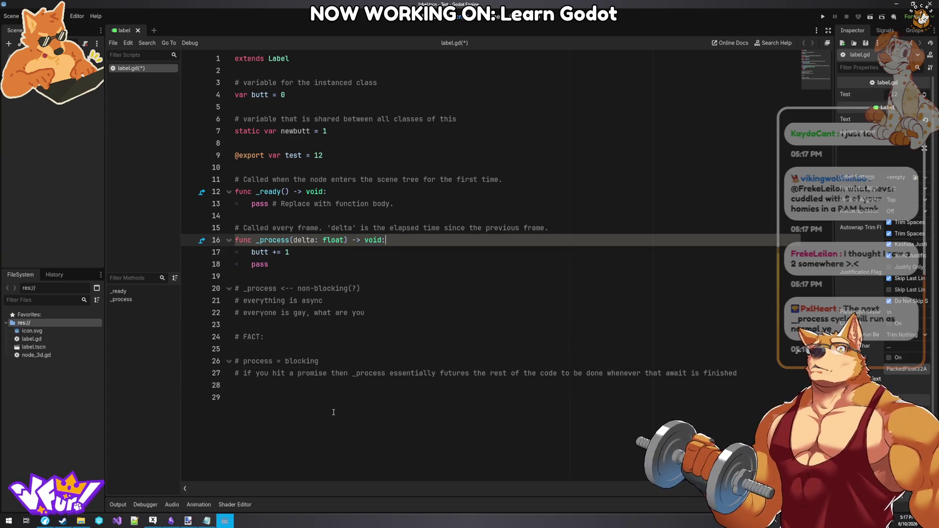
Add an 'await ...' line at the top of _process, above butt += 1.
text(await .)
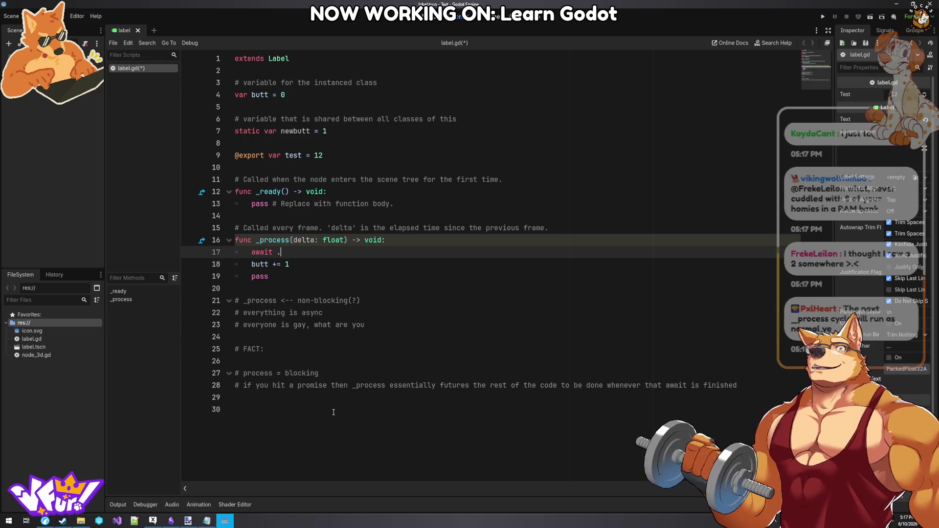
key(Escape)
key(Down)
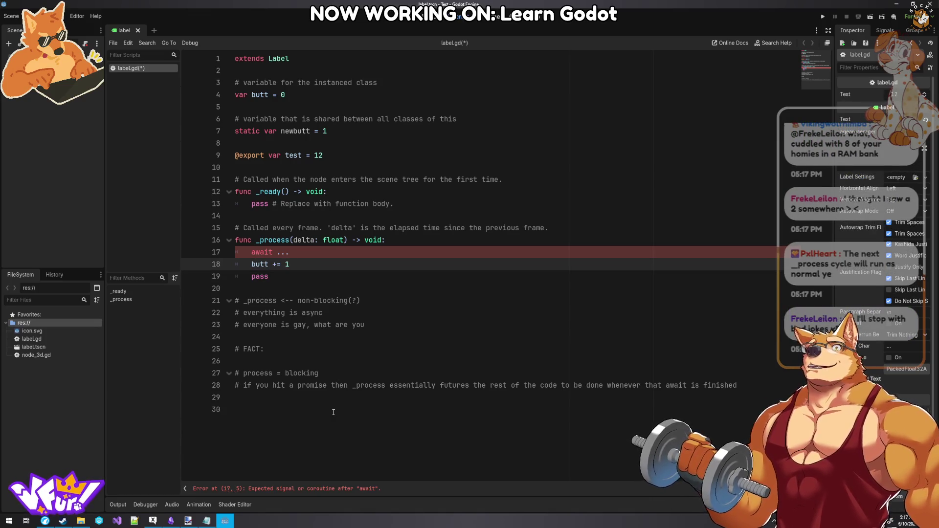
key(Up)
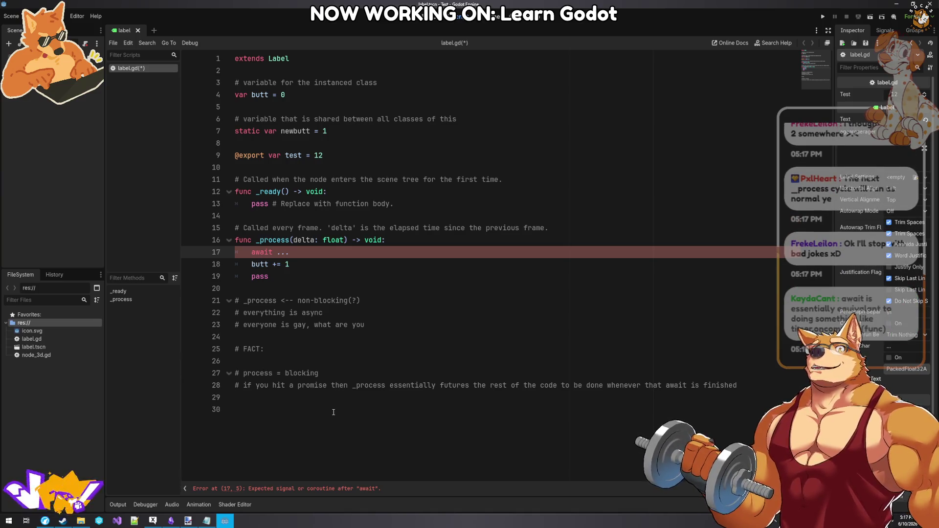
Check the butt += 1 and await lines, then delete the extra empty line at the file's end.
drag(300, 263, 250, 266)
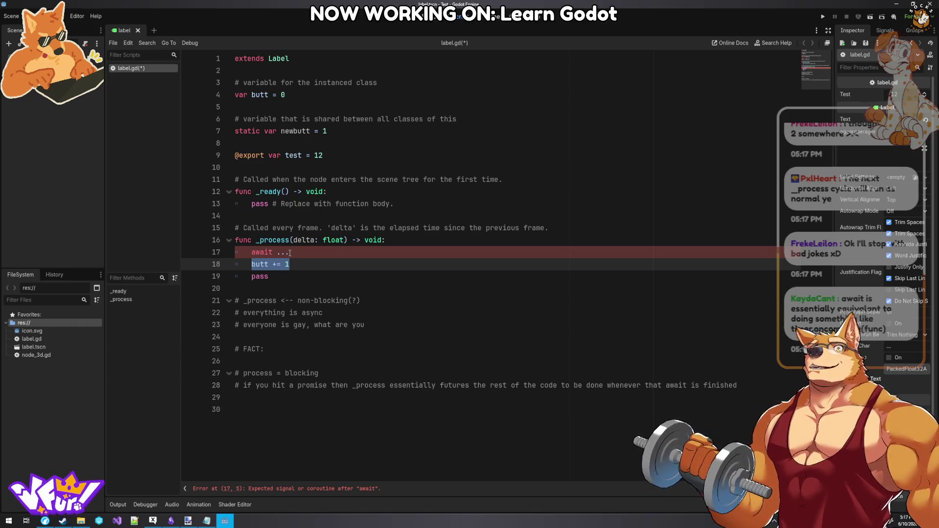
click(266, 399)
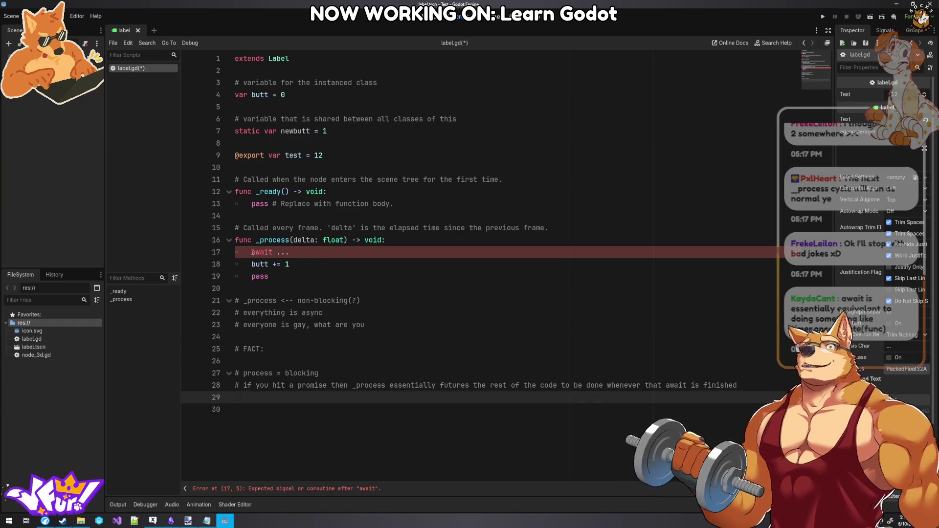
drag(252, 252, 312, 250)
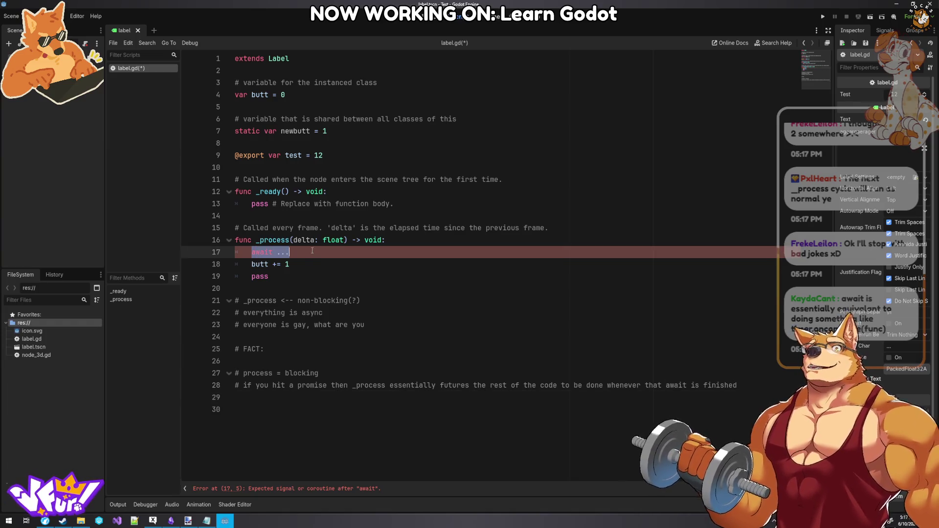
click(351, 411)
key(BackSpace)
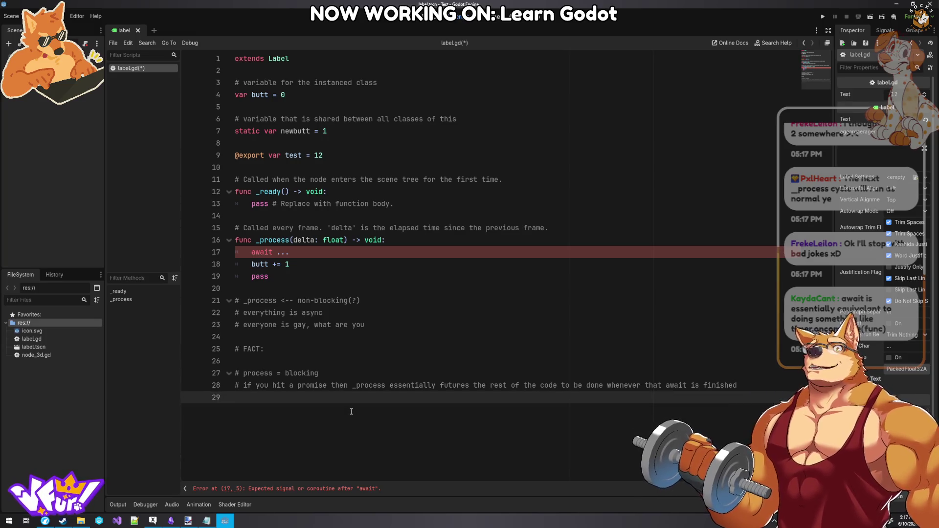
Finish the line 29 note: two _processes functions can run for a single instance.
text(# there exists the case )
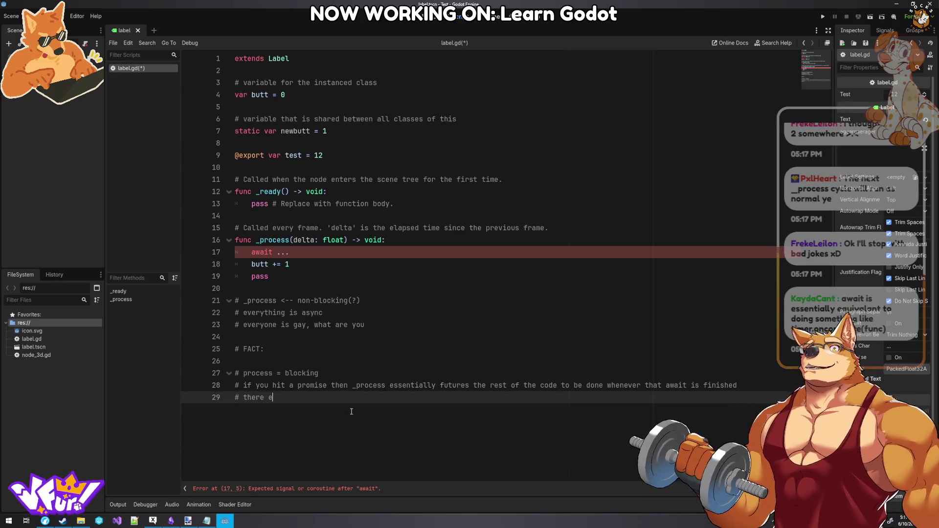
text(that you have two )
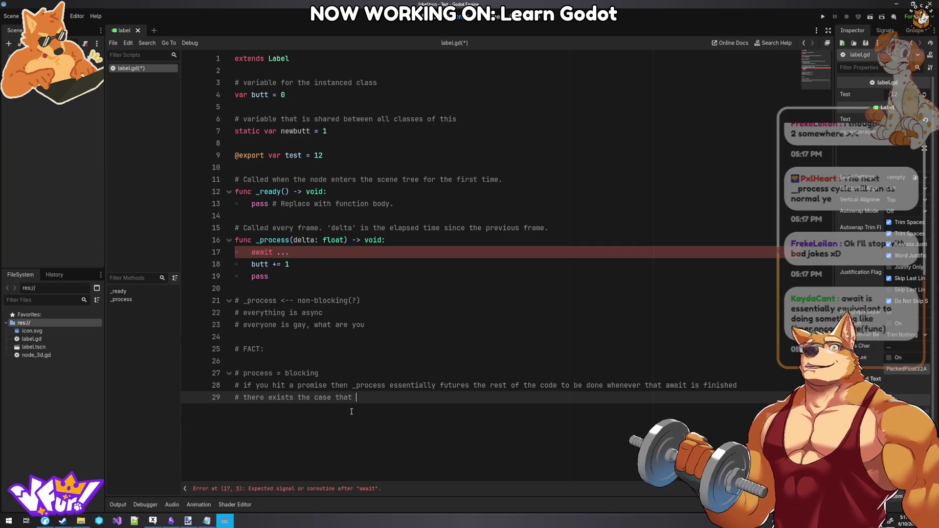
text(_processes f)
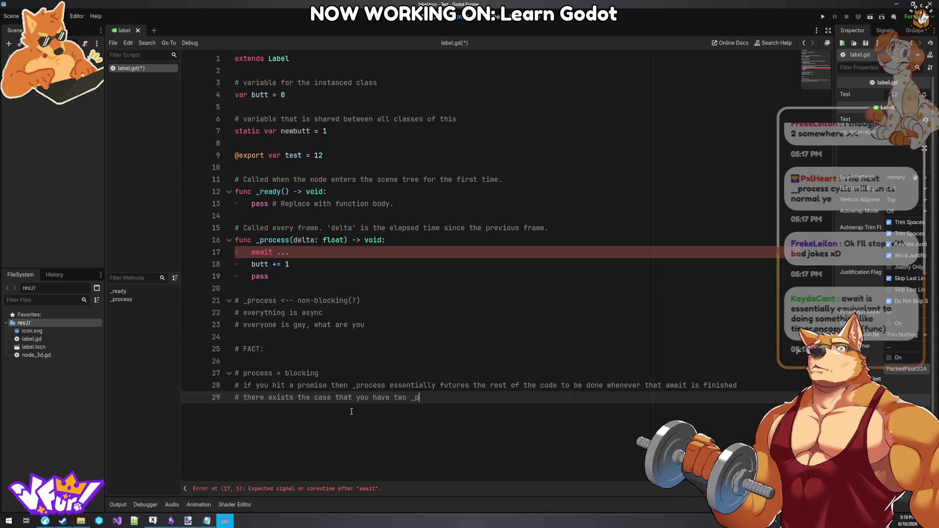
text(or a)
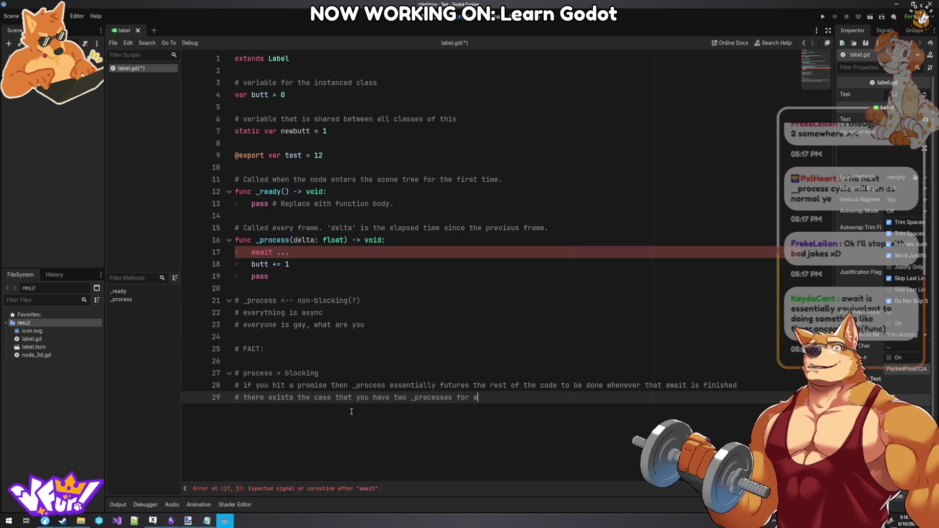
key(BackSpace)
key(BackSpace)
key(BackSpace)
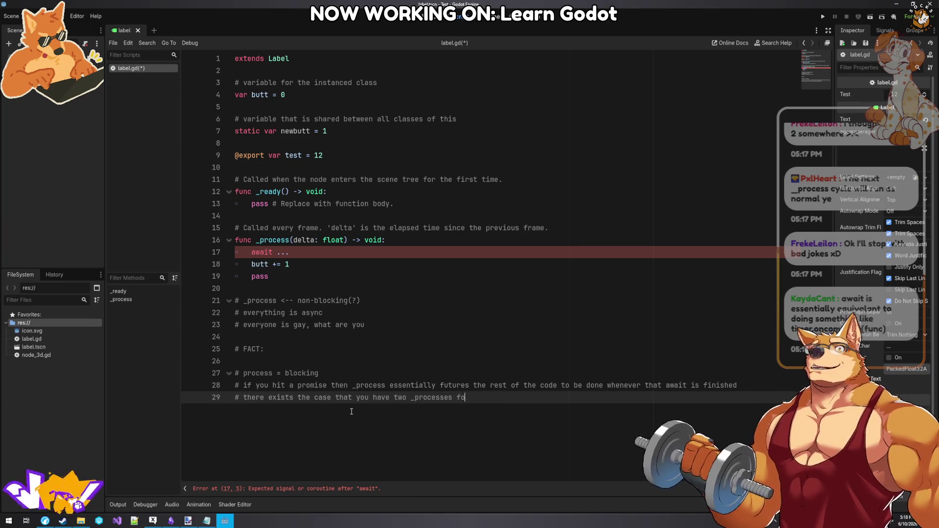
key(BackSpace)
text(s functions runni)
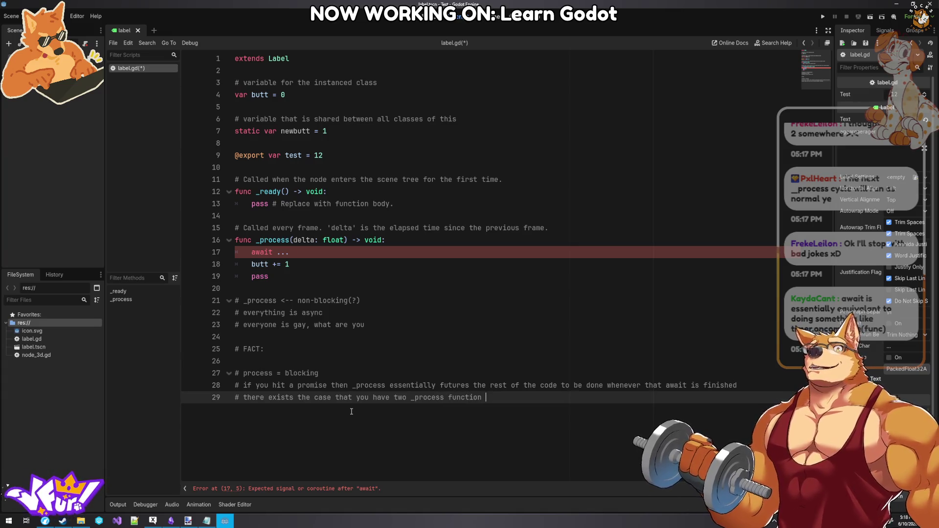
text(ng for a single instance at a given time ()
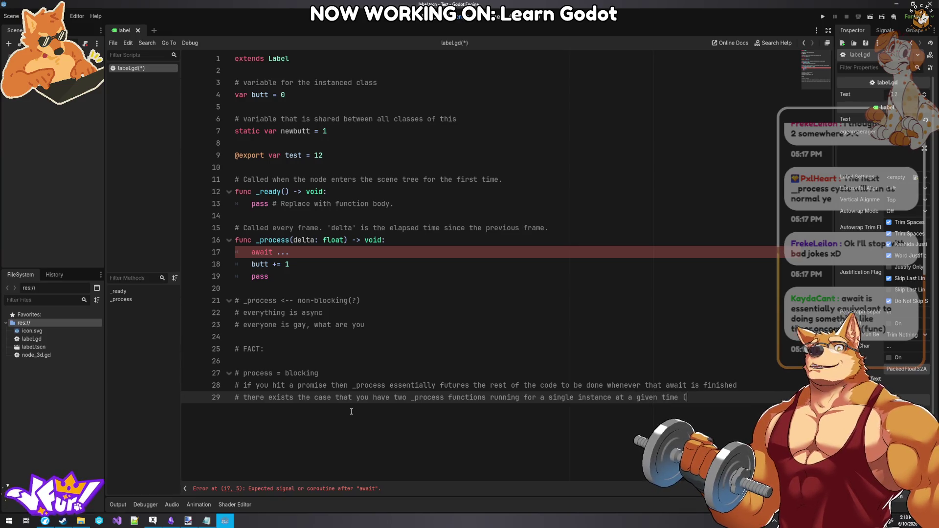
text(nks to how promise resoluti)
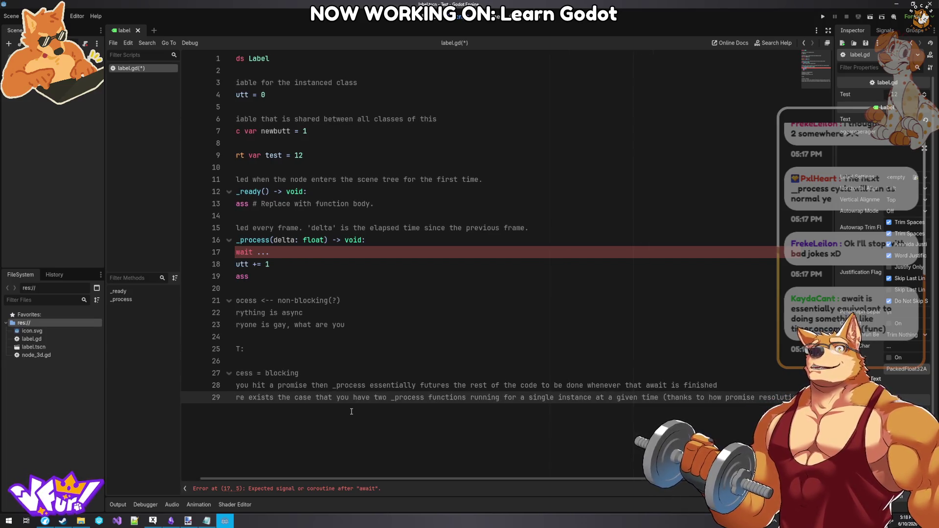
key(BackSpace)
key(BackSpace)
key(BackSpace)
key(BackSpace)
key(BackSpace)
key(BackSpace)
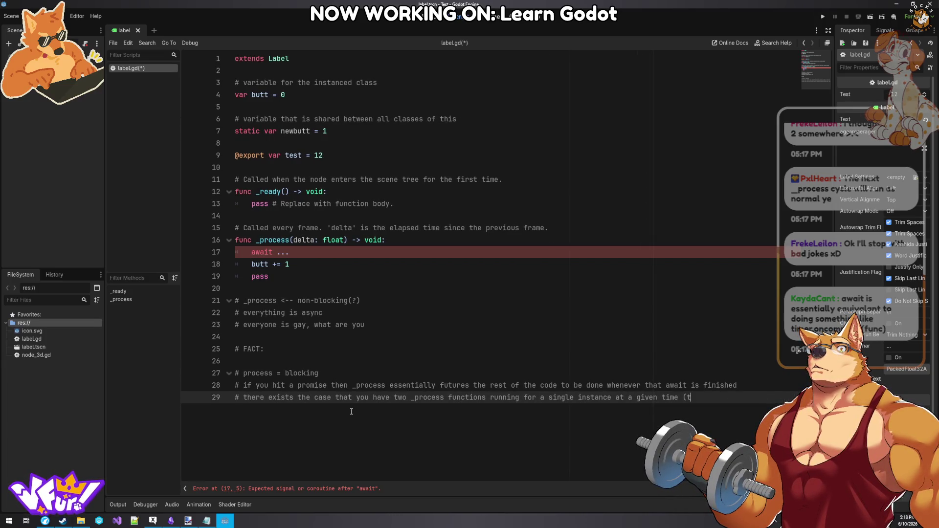
Add '# (due to how promise resolution works)' and an empty '#' comment line below it.
key(Return)
text(# ()
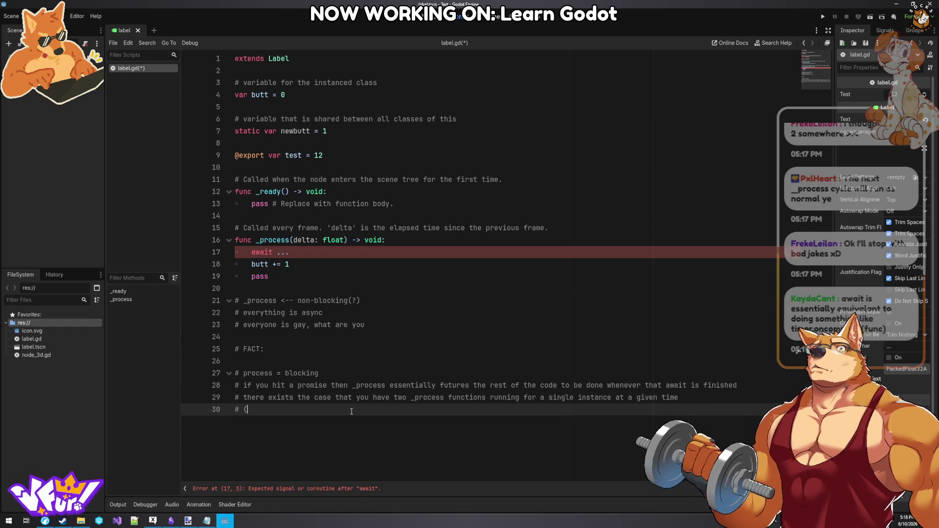
text(due to how prom)
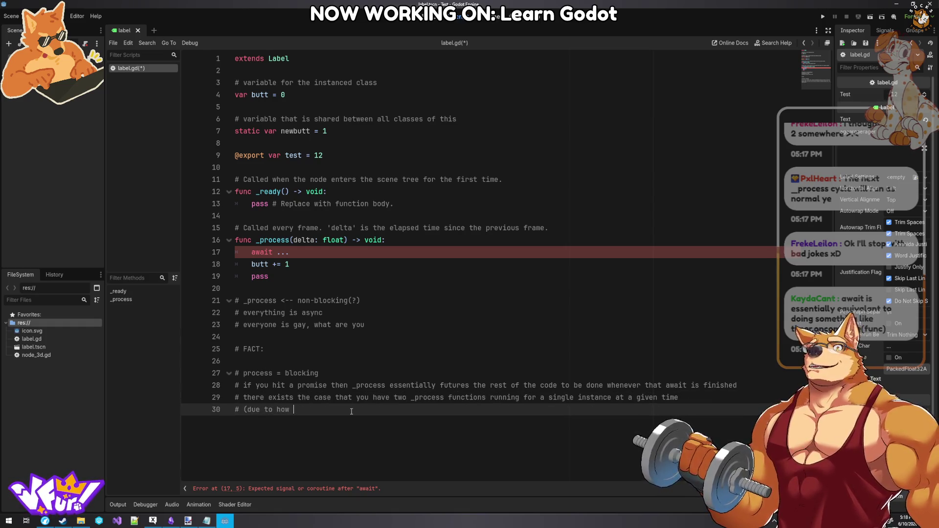
text(ise resolution )
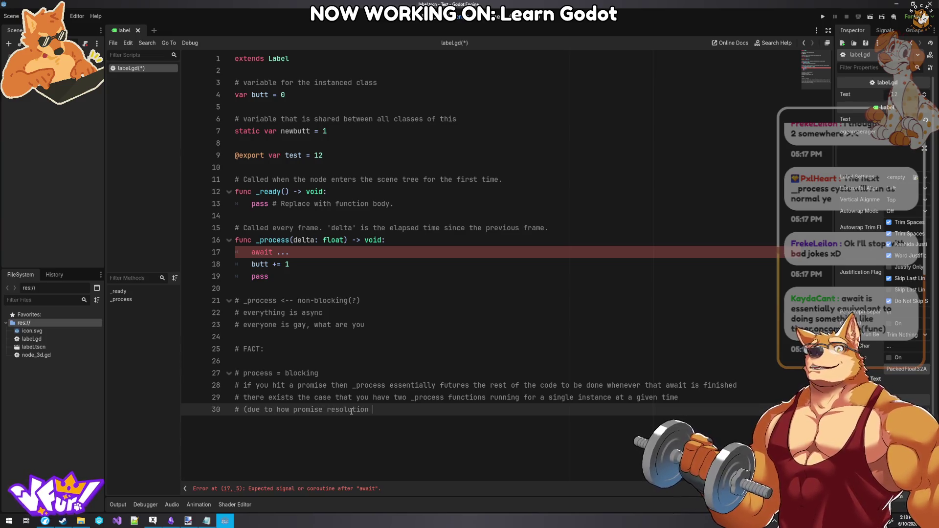
text(works))
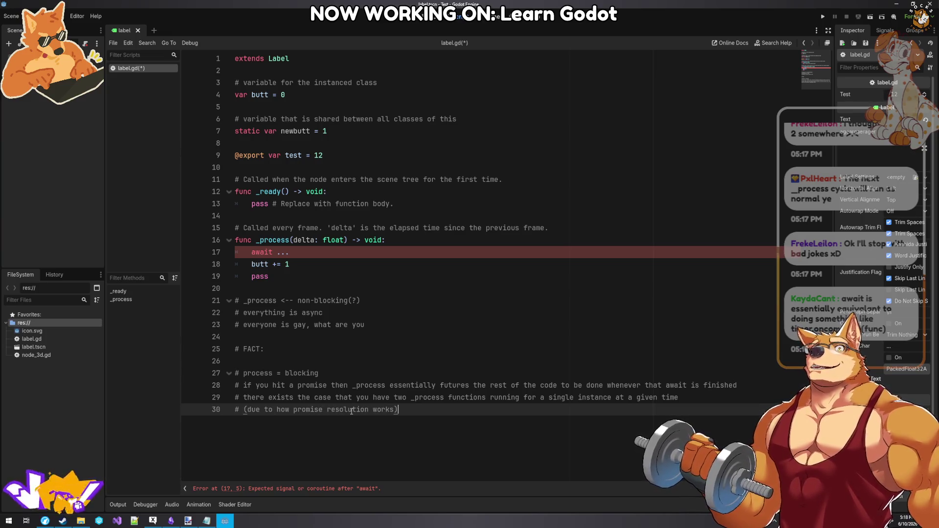
key(Return)
key(Return)
text(#)
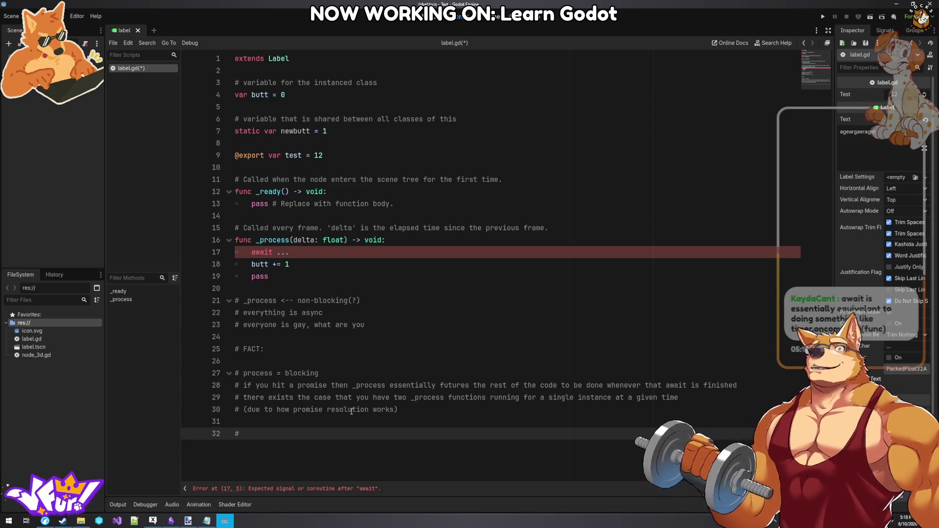
key(Up)
key(Up)
key(Up)
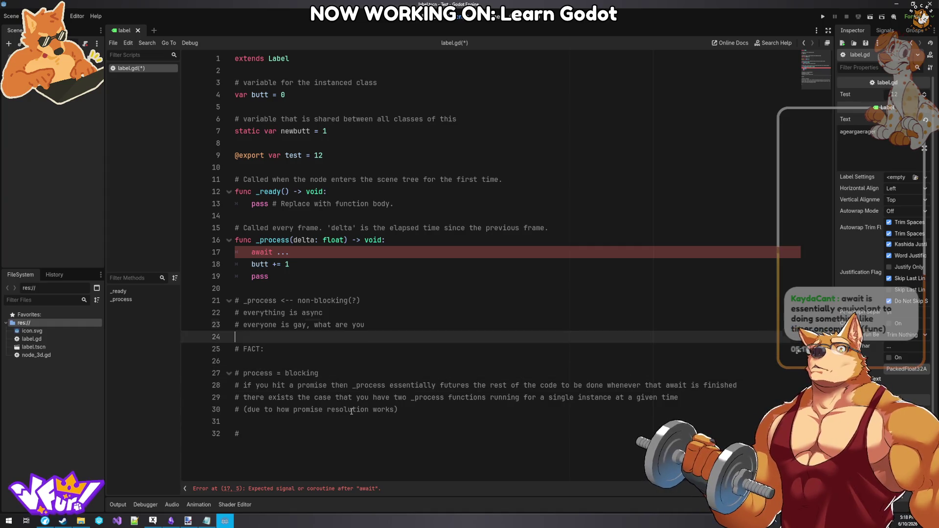
Under the await line, add '# below does not execute until the await finishes' above butt += 1.
key(Down)
key(Down)
key(Down)
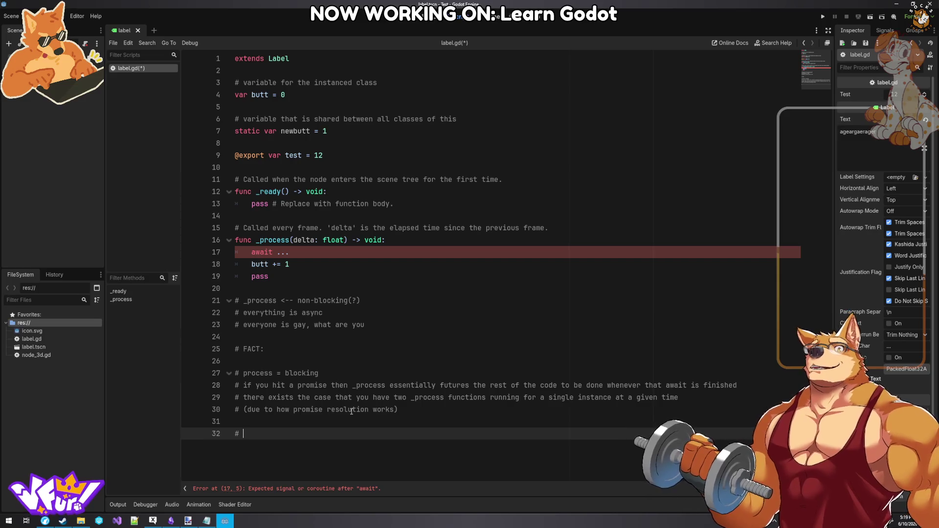
key(Up)
key(Up)
key(Up)
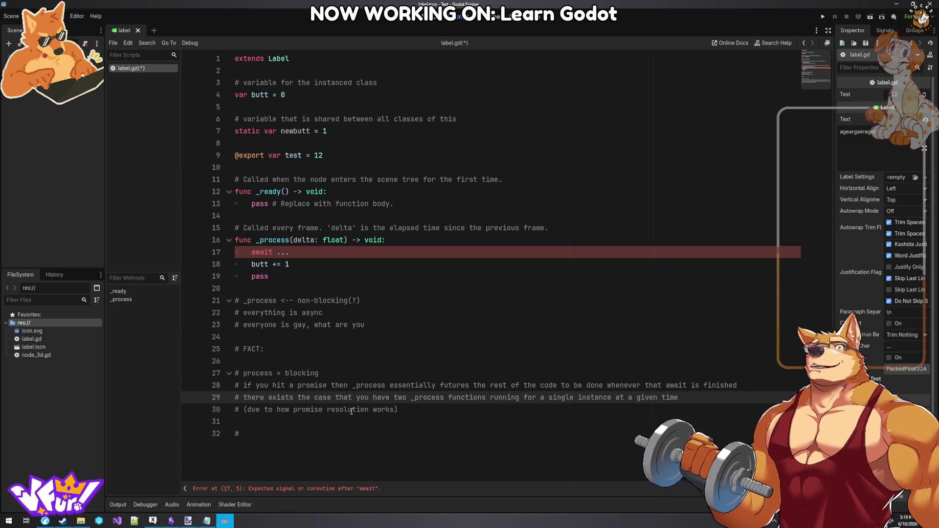
key(Up)
key(Up)
key(Up)
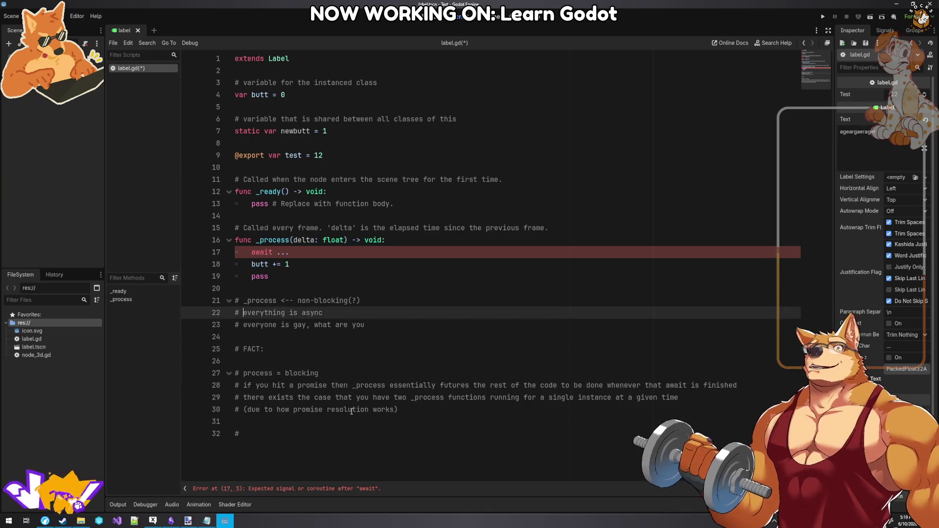
key(Return)
text(# below does not execute until the await finishes)
key(Return)
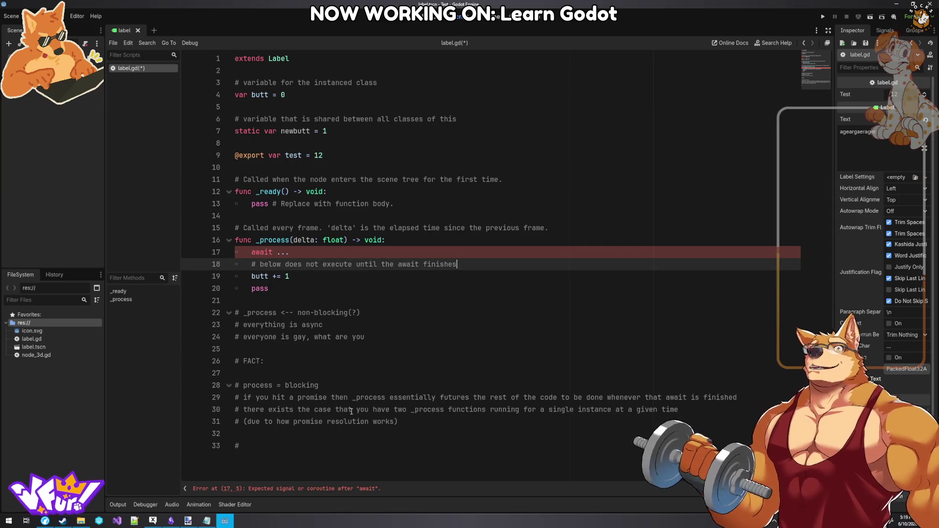
key(alt+Down)
Add '# race conditions' plus 'when two things try to write/read to a place in memory at given time'.
text(# rac)
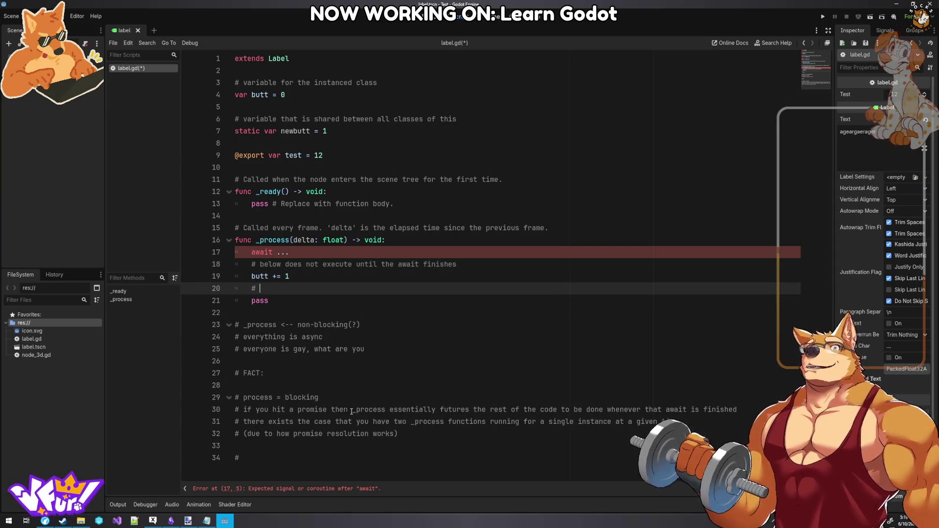
text(e conditions)
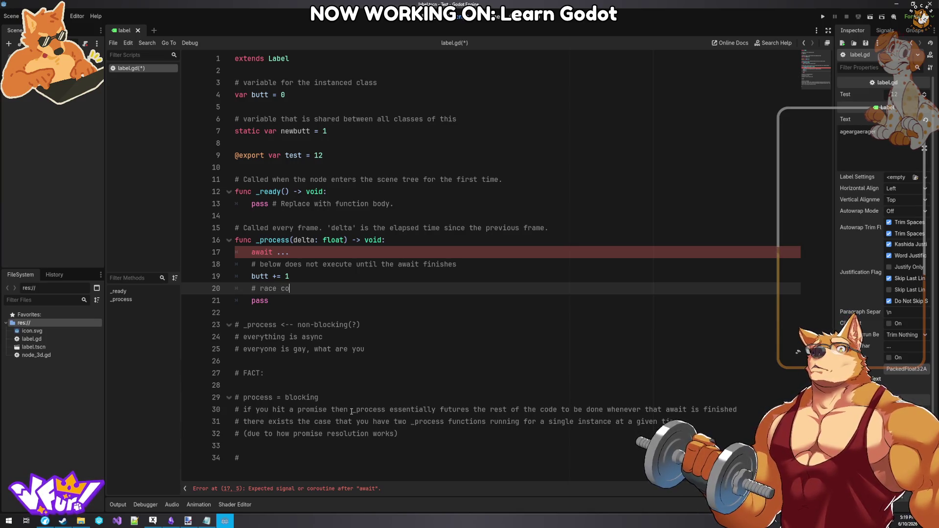
key(Return)
text(when two things try to write/)
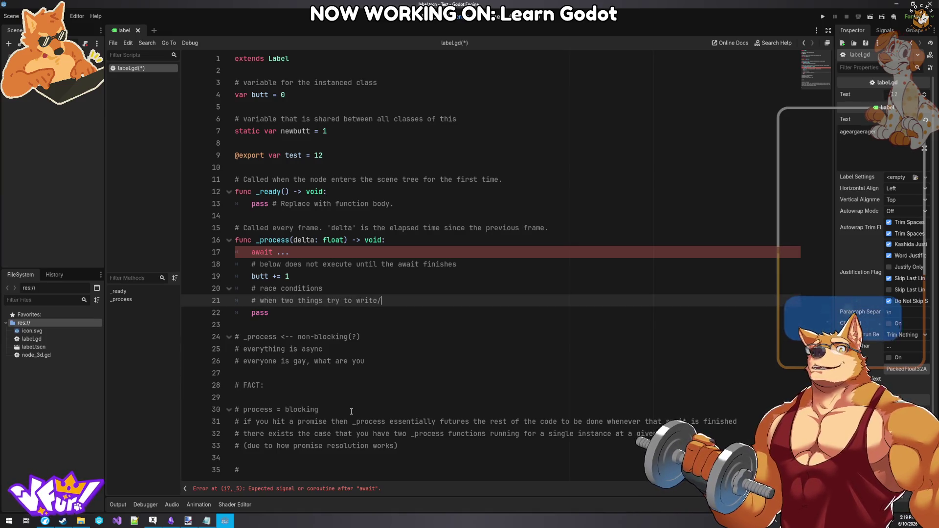
text(read to an)
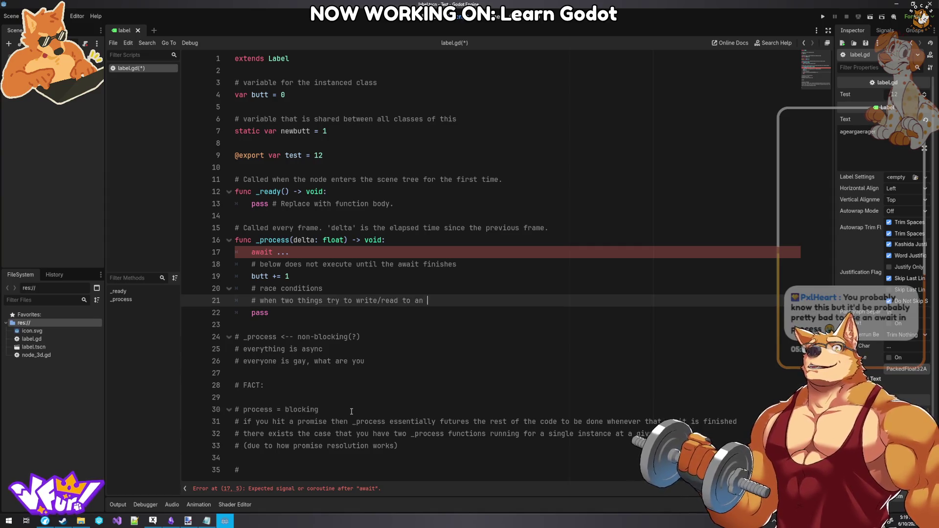
key(BackSpace)
text(place in memory)
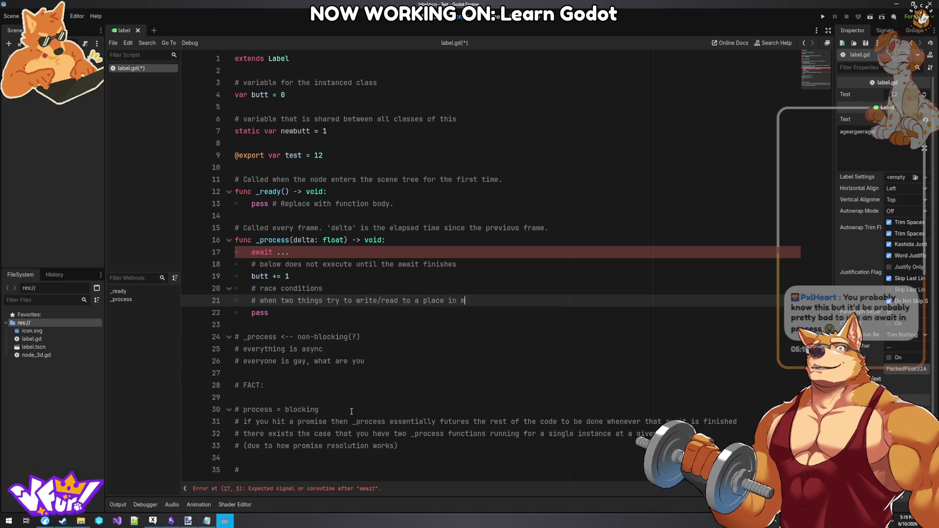
text( at given time)
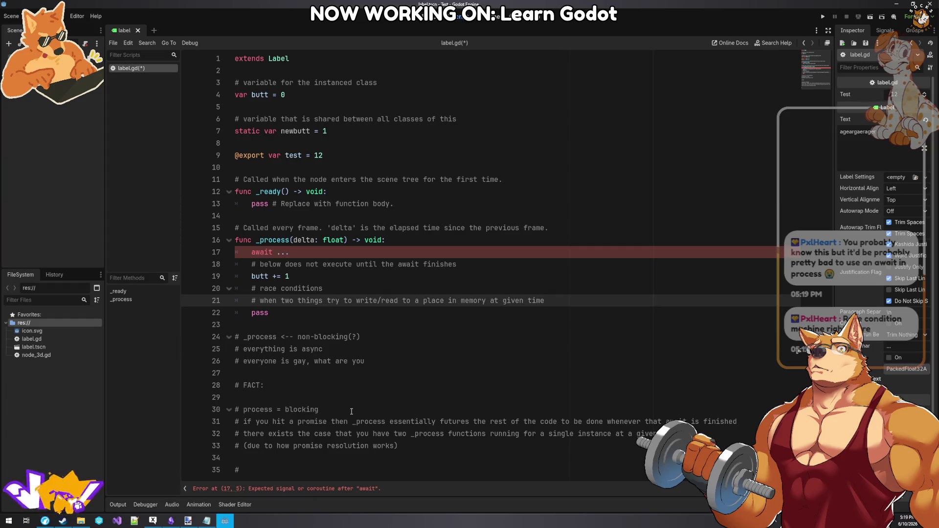
key(Return)
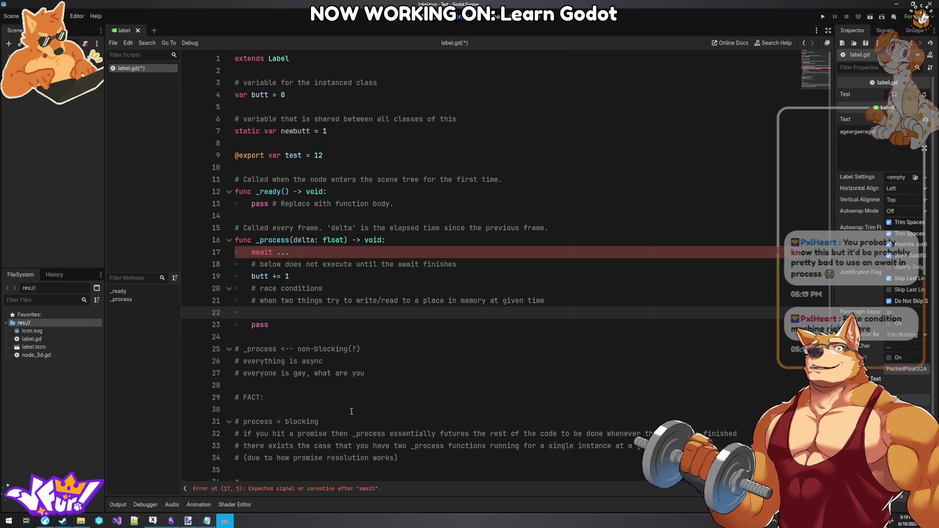
key(BackSpace)
key(Down)
key(Down)
key(Down)
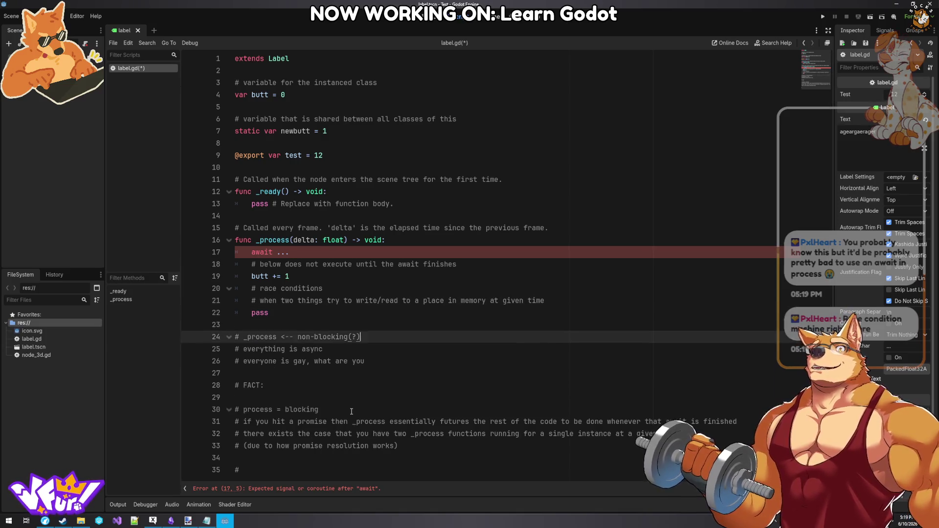
key(Up)
key(Up)
key(Up)
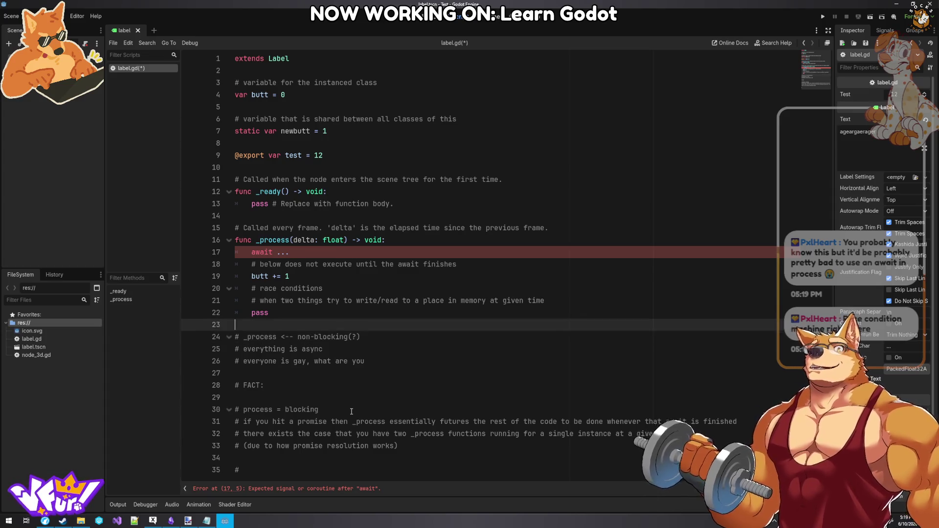